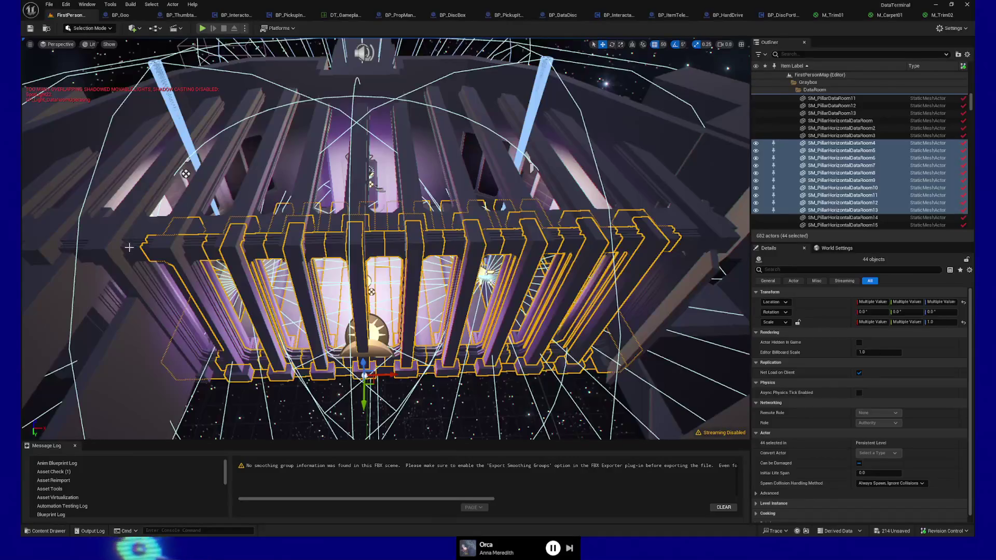
Ctrl-select the left window frame and four DataRoom pillars in the viewport
left_click(68, 251, "ctrl")
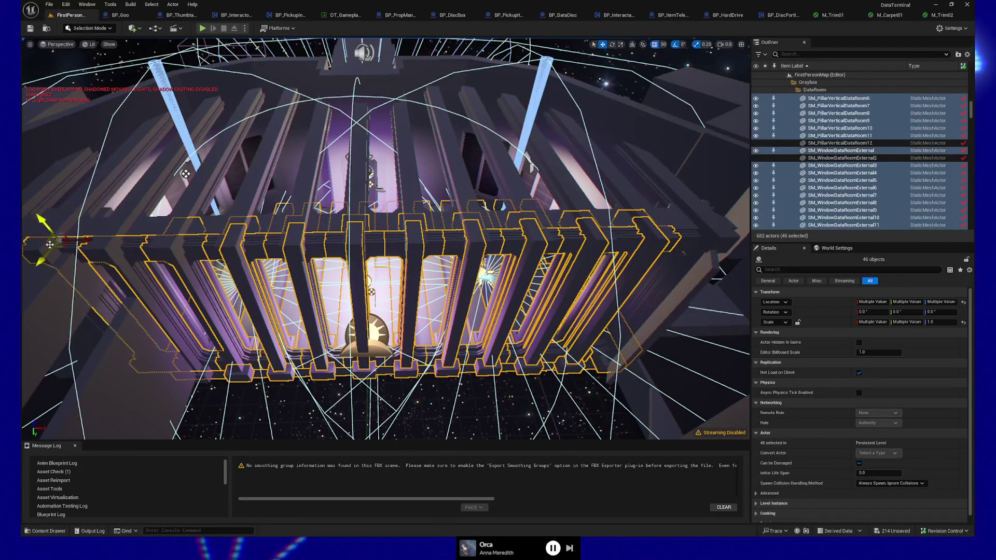
left_click_drag(117, 251, 187, 238)
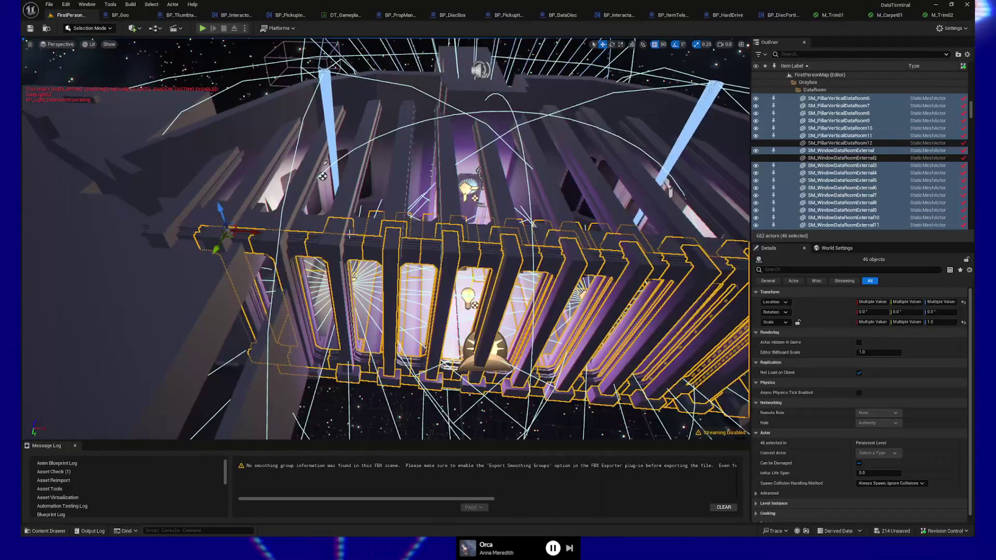
left_click(337, 245, "ctrl")
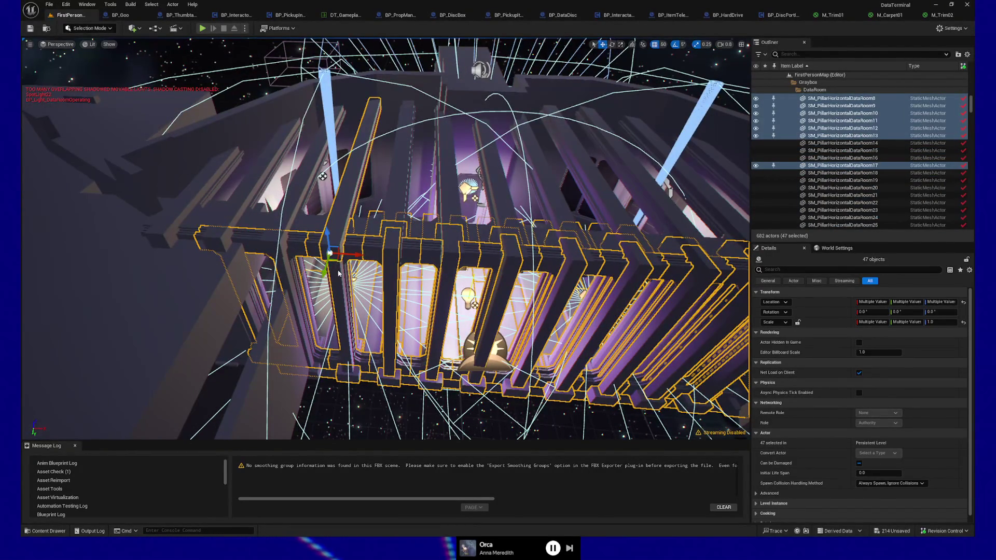
left_click(357, 258, "ctrl")
left_click(254, 260, "ctrl")
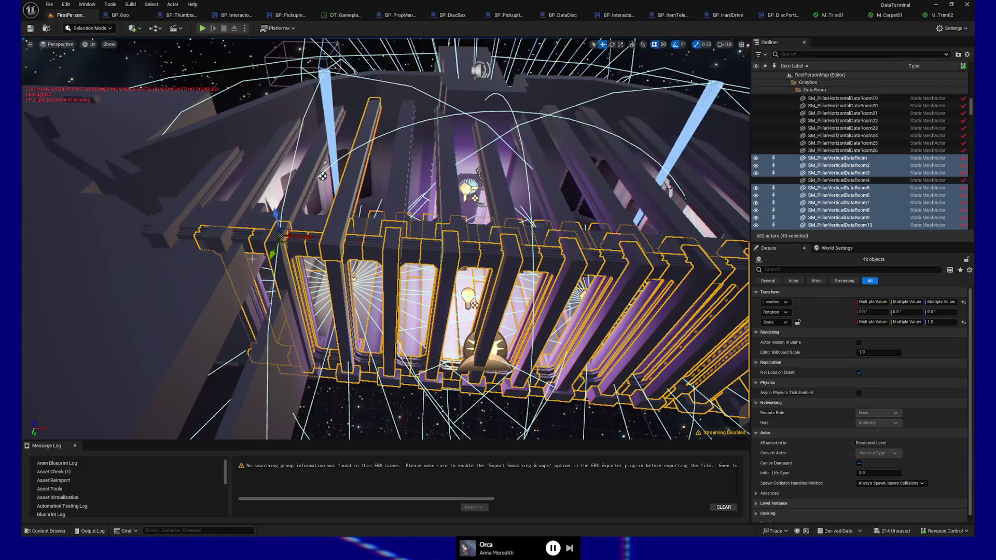
left_click(211, 239, "ctrl")
left_click_drag(201, 234, 216, 249)
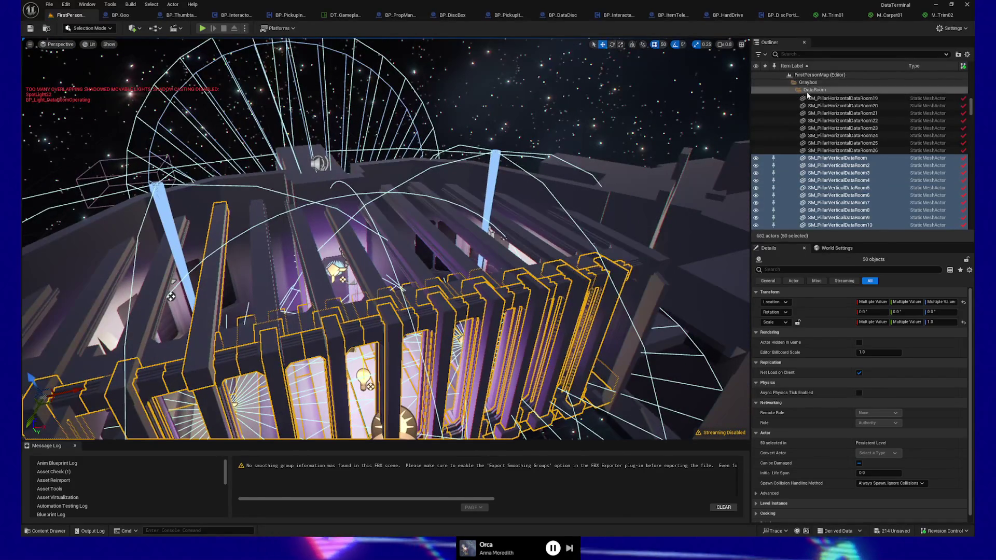
scroll(808, 95, "up", 3)
Select all descendants of the DataRoom folder, 77 meshes, and frame them with F
right_click(815, 165)
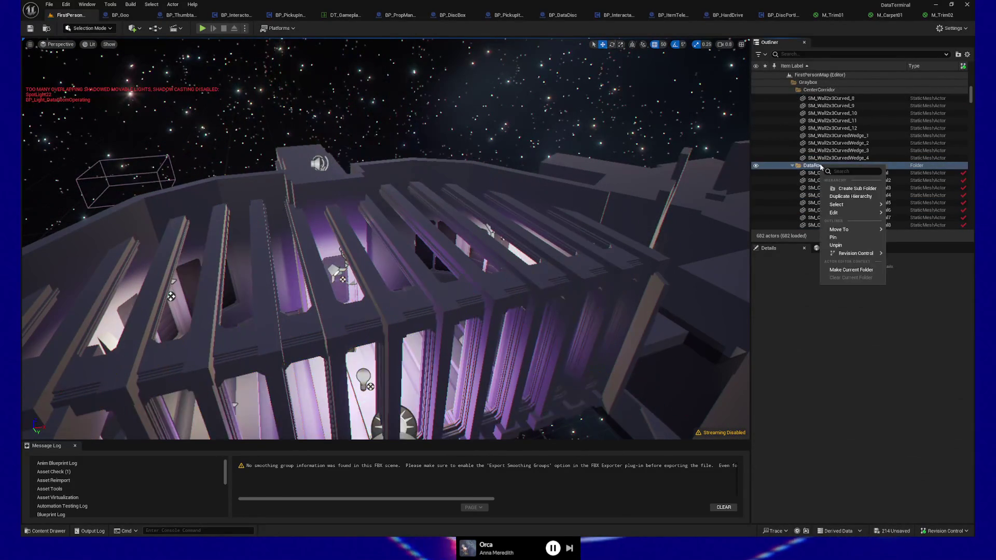
mouse_move(858, 205)
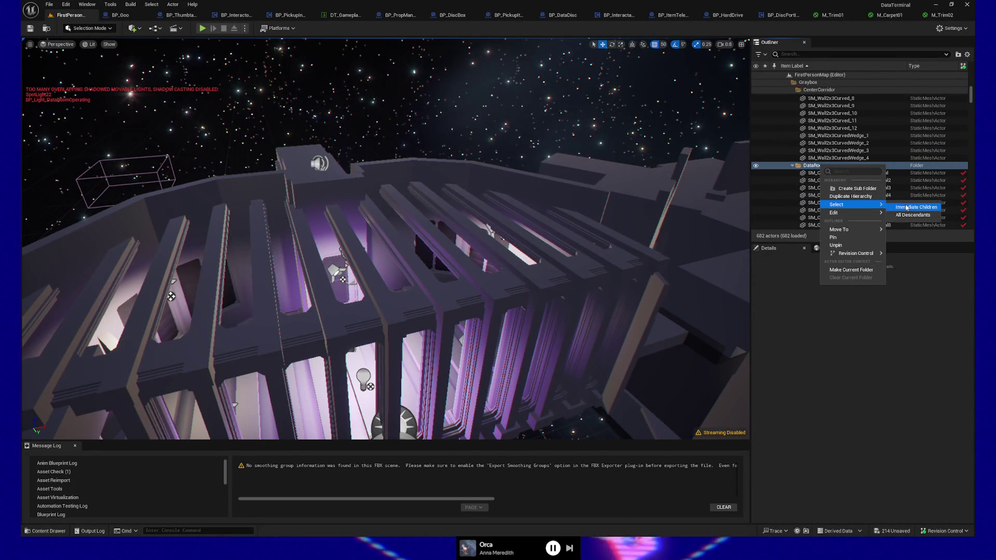
left_click(908, 229)
key("f")
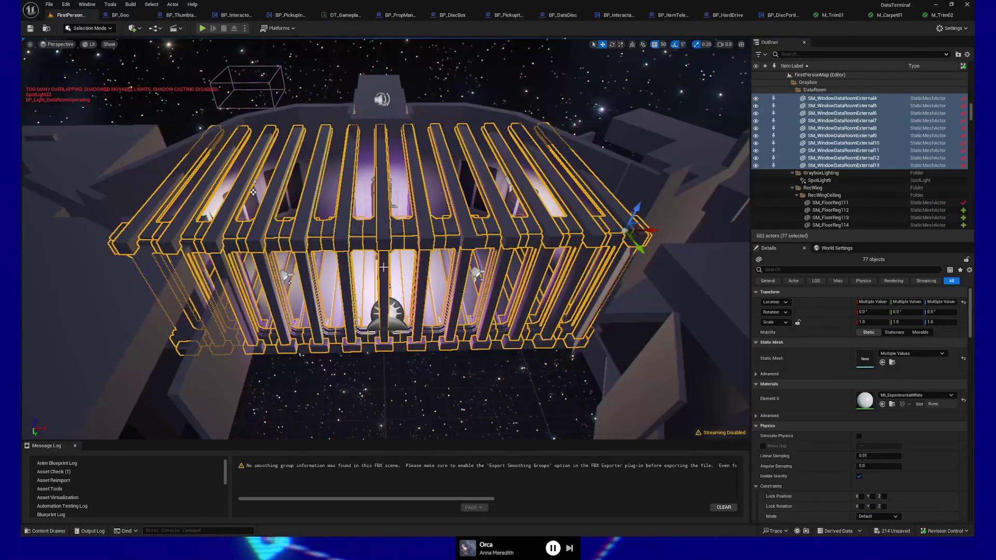
Drag the 77 DataRoom pillar and window meshes to a new spot, then zoom in on them
left_click_drag(639, 248, 661, 296)
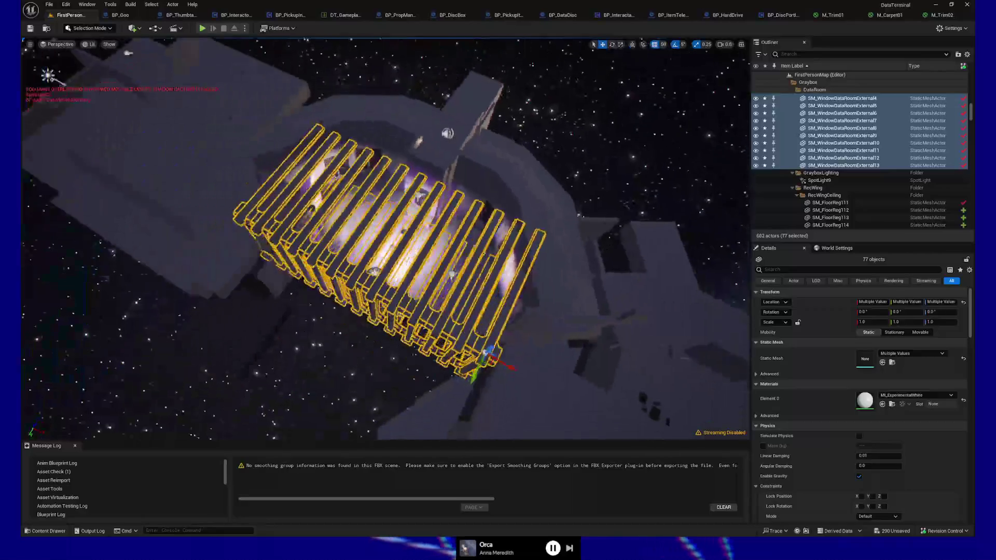
scroll(381, 265, "up", 10)
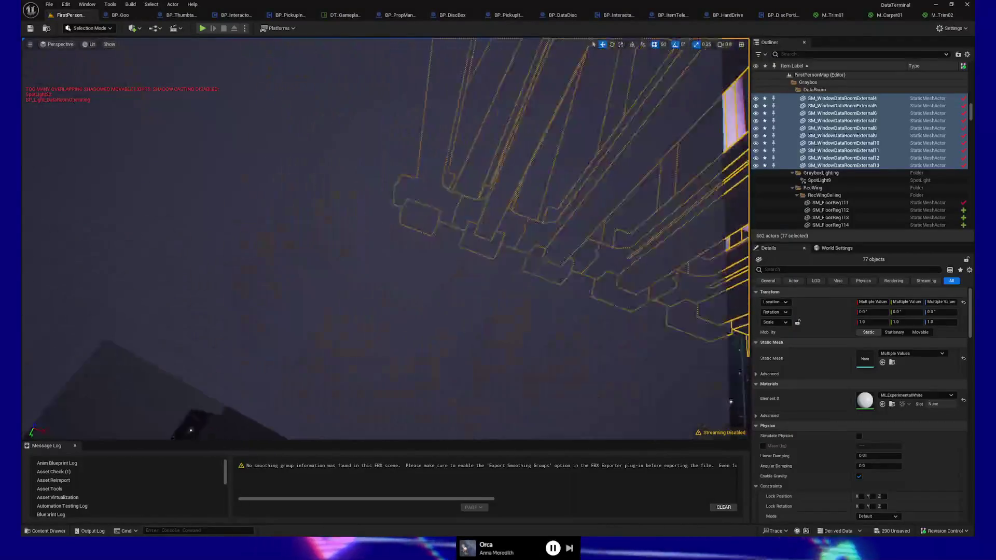
scroll(381, 265, "up", 3)
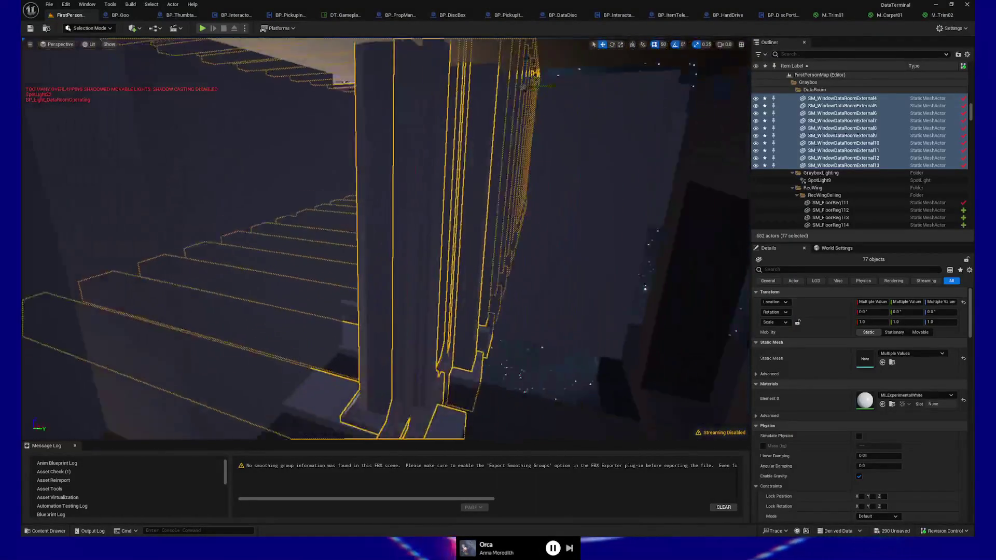
Delete the overlapping horizontal beam, vertical window bar and pillar piece at the corner
left_click(423, 401)
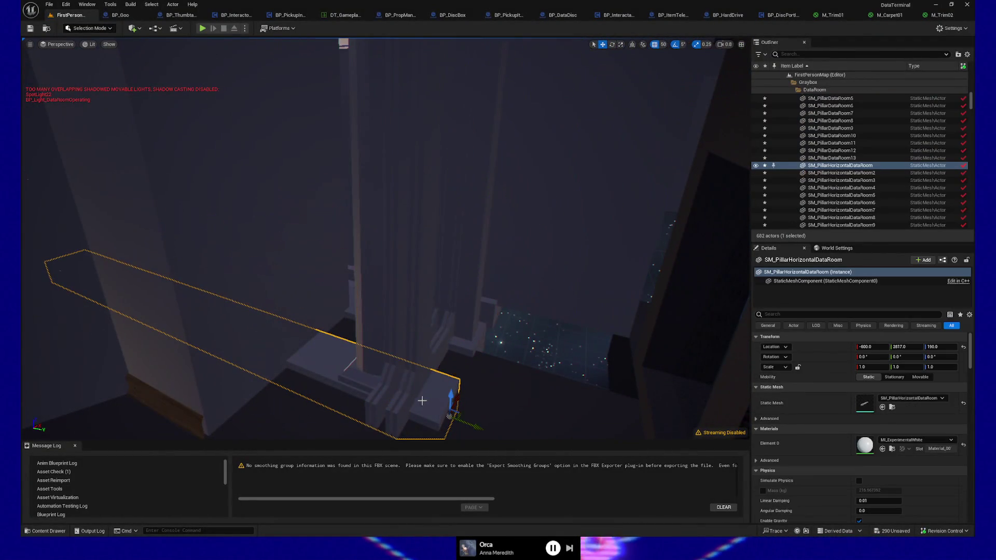
left_click(382, 397, "ctrl")
left_click(366, 367, "ctrl")
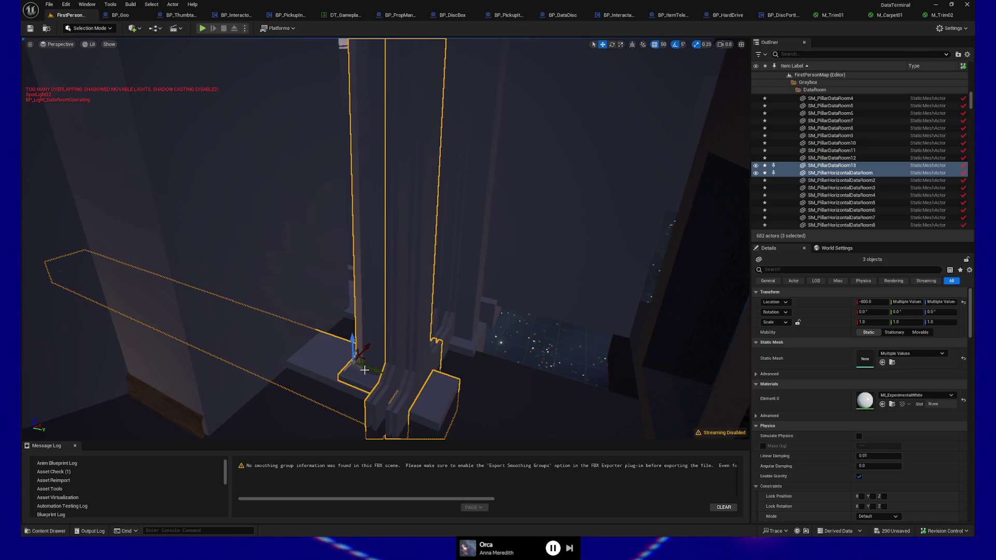
key("Delete")
In the purple-lit room, delete the stray window mesh and horizontal pillar
mouse_move(365, 367)
left_mouse_down()
mouse_move(352, 306)
mouse_move(374, 363)
left_mouse_up()
left_click_drag(485, 388, 485, 388)
left_click_drag(581, 379, 581, 380)
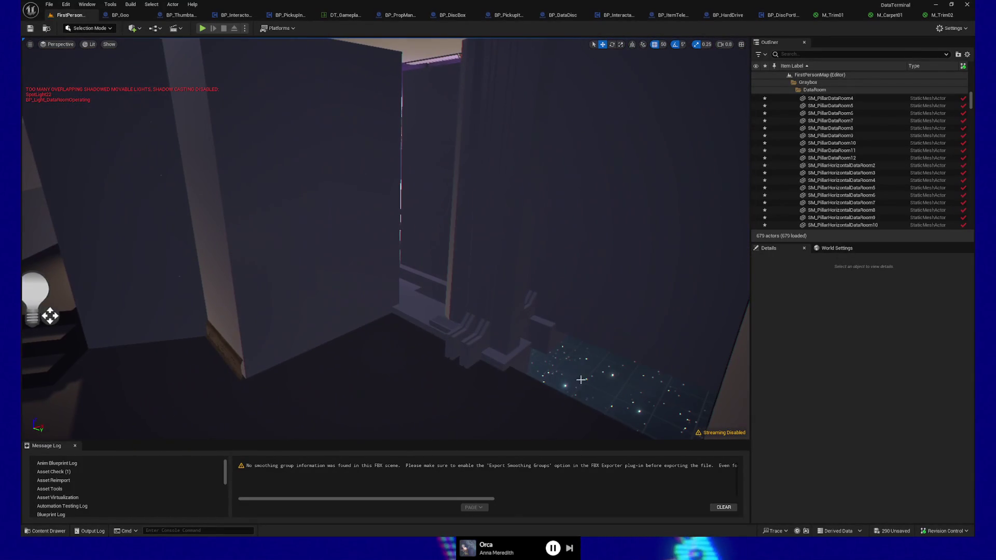
left_click(469, 343)
left_click(502, 332, "ctrl")
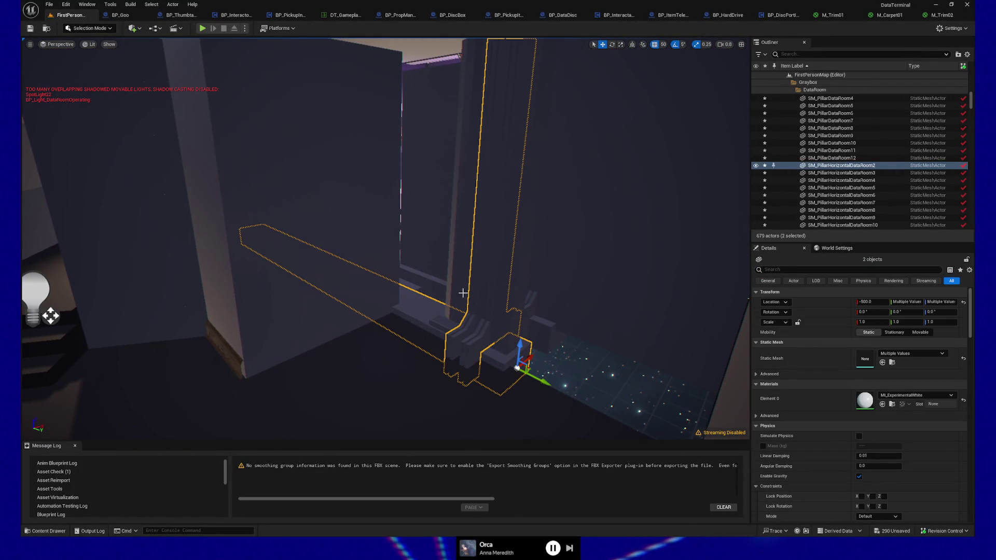
key("Delete")
Delete the leftover vertical pillar at the pillar corner
left_click_drag(511, 329, 511, 329)
left_click_drag(303, 352, 303, 352)
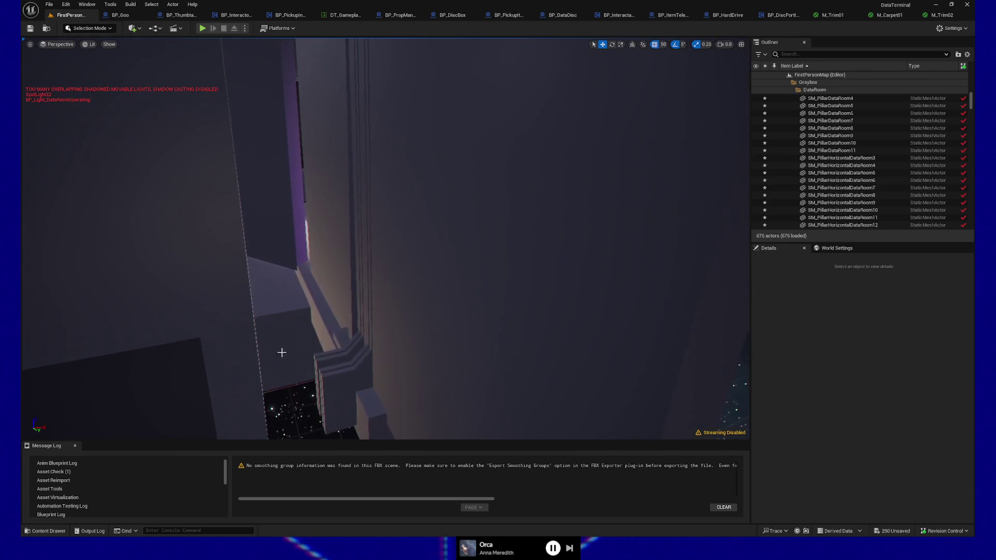
left_click(242, 353)
key("Delete")
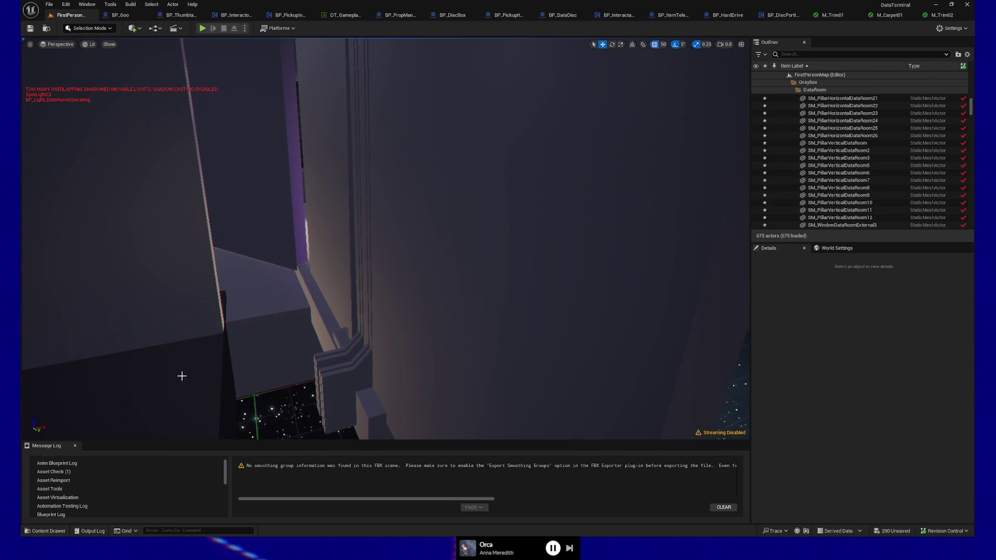
left_click_drag(173, 373, 187, 381)
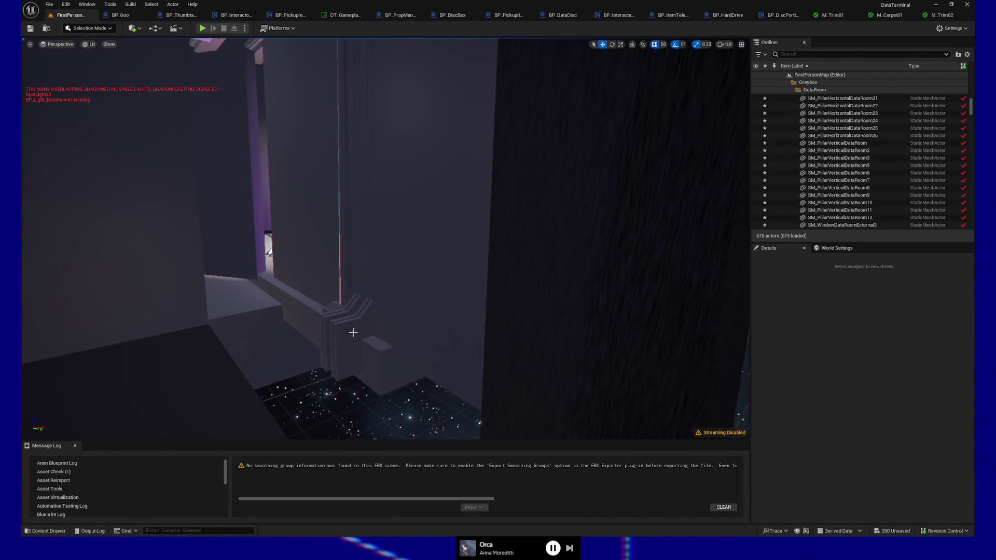
Undo the deletion to restore the wrongly removed DataRoom window and pillar pieces
left_click(375, 361)
mouse_move(359, 282)
left_mouse_down()
mouse_move(371, 301)
mouse_move(410, 281)
left_mouse_up()
left_click(409, 282, "ctrl")
key("Escape")
left_click_drag(470, 307, 471, 307)
key("ctrl+z")
Slide RecWing walls SM_Wall2x3_60 and SM_Wall2x3_61 along X to -365
left_click_drag(389, 311, 338, 298)
left_click(358, 355)
left_click_drag(357, 355, 358, 354)
left_click_drag(344, 312, 384, 286)
left_click(344, 312)
left_click(383, 287, "ctrl")
left_click_drag(519, 276, 568, 283)
Rotate RecWing wall SM_Wall2x3_89 by 5 degrees to -130°
left_click_drag(402, 253, 403, 252)
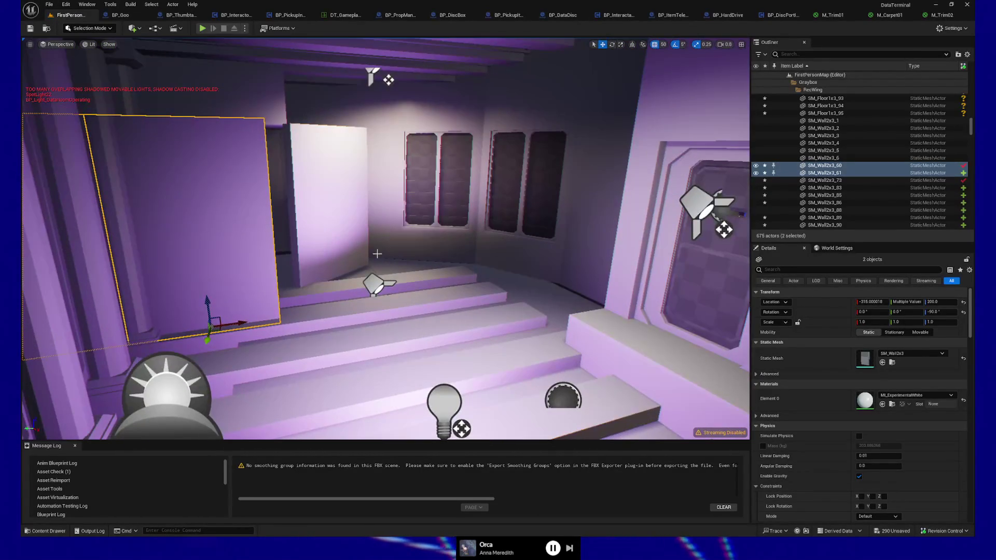
left_click(353, 272)
key("e")
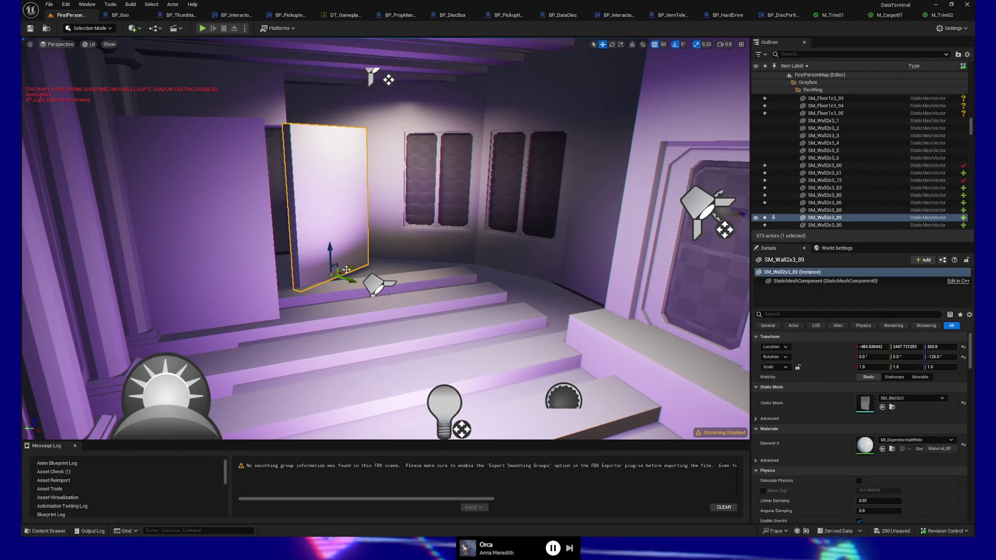
mouse_move(352, 273)
left_mouse_down()
mouse_move(363, 270)
mouse_move(322, 292)
left_mouse_up()
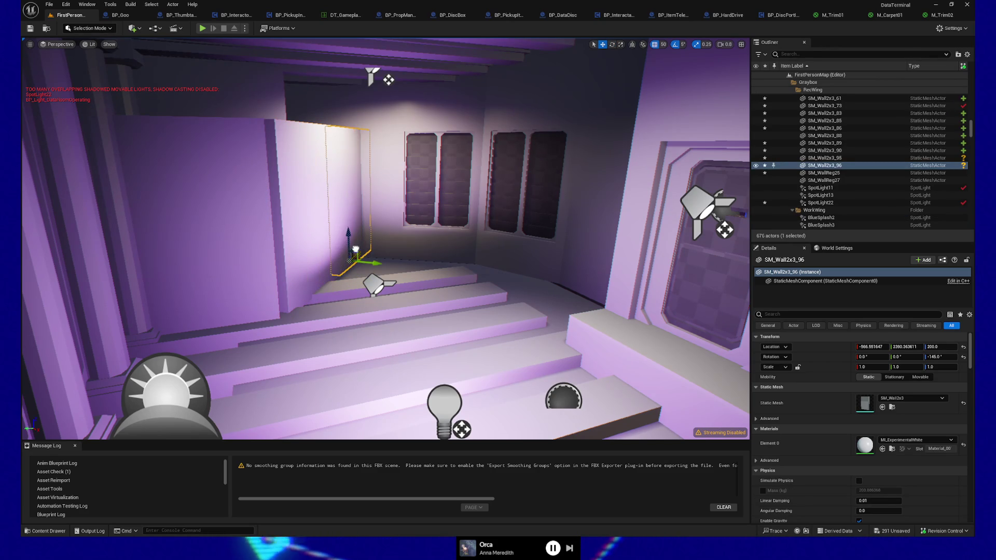
Move wall SM_Wall2x3_96 beside the stairs, to about X -325.59, Y 2479.04
mouse_move(355, 252)
left_mouse_down()
mouse_move(397, 278)
mouse_move(381, 306)
mouse_move(402, 275)
mouse_move(485, 275)
mouse_move(278, 226)
left_mouse_up()
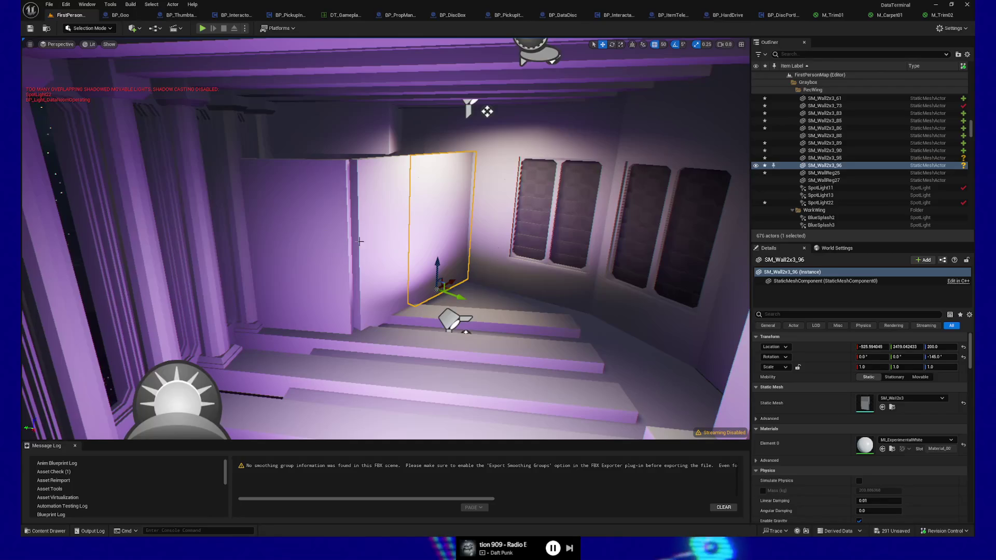
left_click_drag(356, 280, 141, 347)
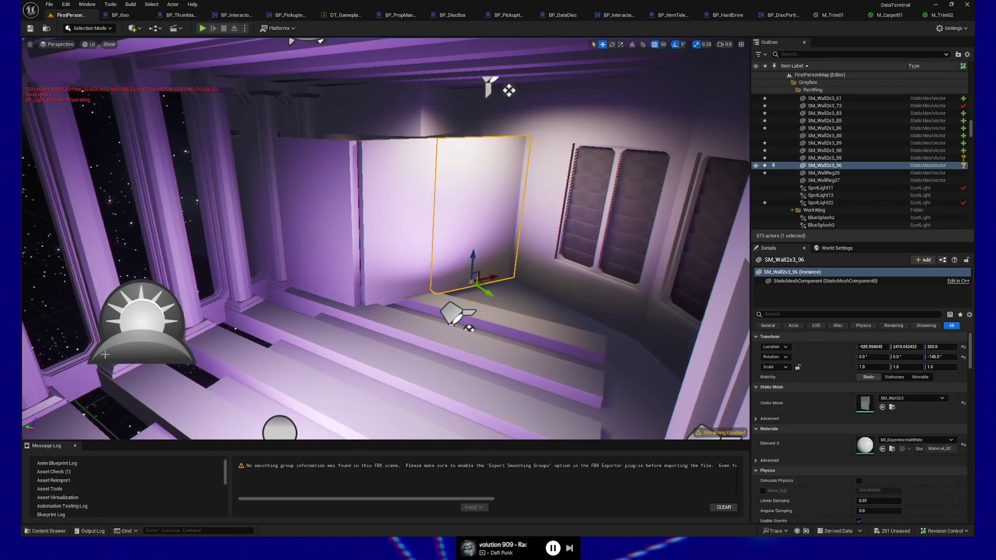
mouse_move(307, 294)
left_mouse_down()
mouse_move(472, 283)
mouse_move(244, 306)
left_mouse_up()
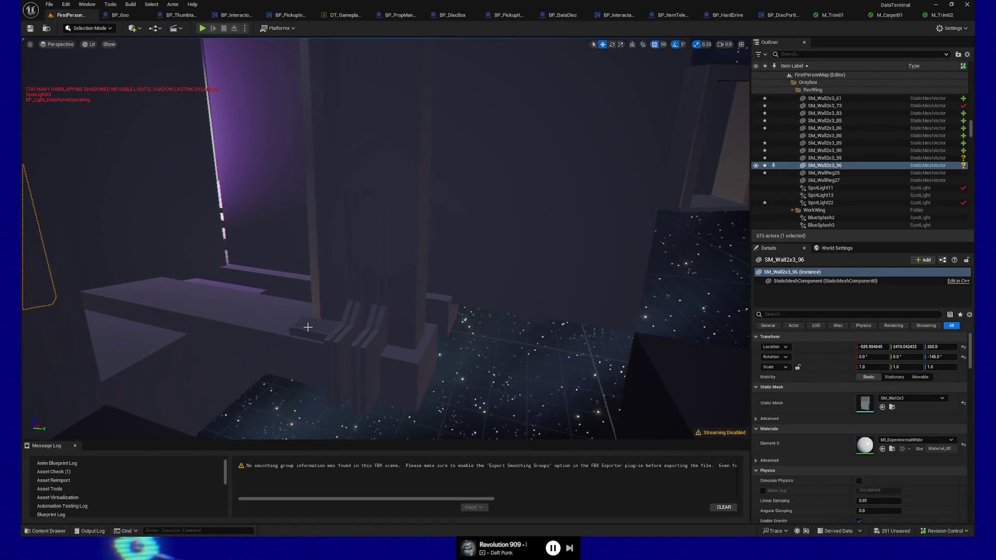
left_click(395, 332)
mouse_move(395, 332)
left_mouse_down()
mouse_move(454, 427)
mouse_move(486, 404)
left_mouse_up()
Duplicate floor tile SM_Floor1x3_66 and a neighbouring tile, placing the copies by the doorway
left_click(454, 428)
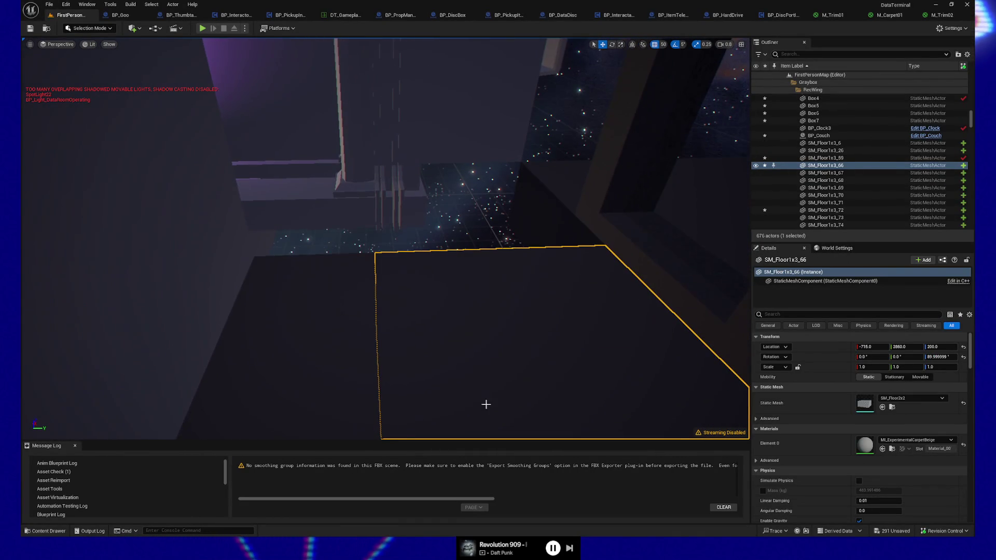
left_click(335, 344, "ctrl")
key("ctrl+d")
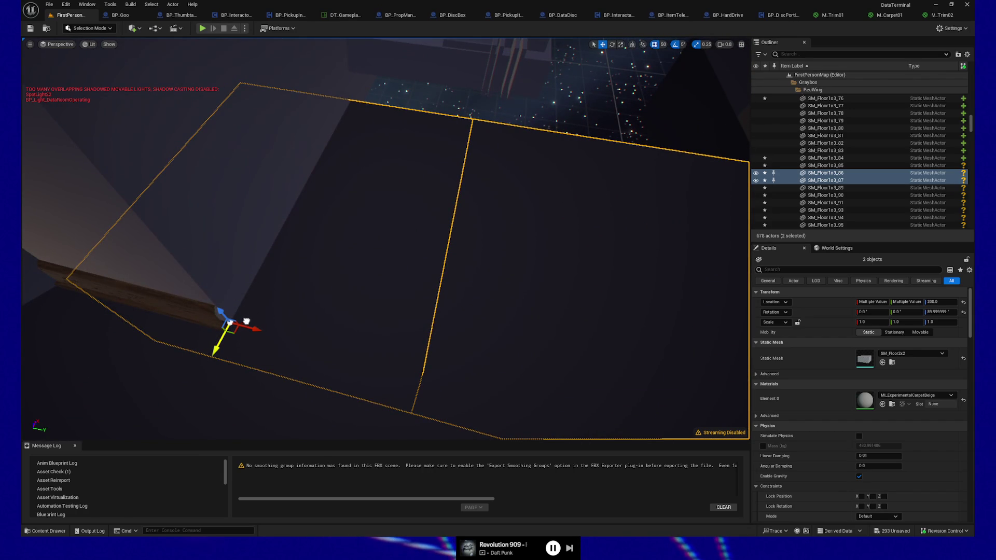
mouse_move(230, 322)
left_mouse_down()
mouse_move(223, 329)
mouse_move(273, 350)
mouse_move(161, 329)
mouse_move(289, 329)
mouse_move(285, 338)
mouse_move(25, 272)
left_mouse_up()
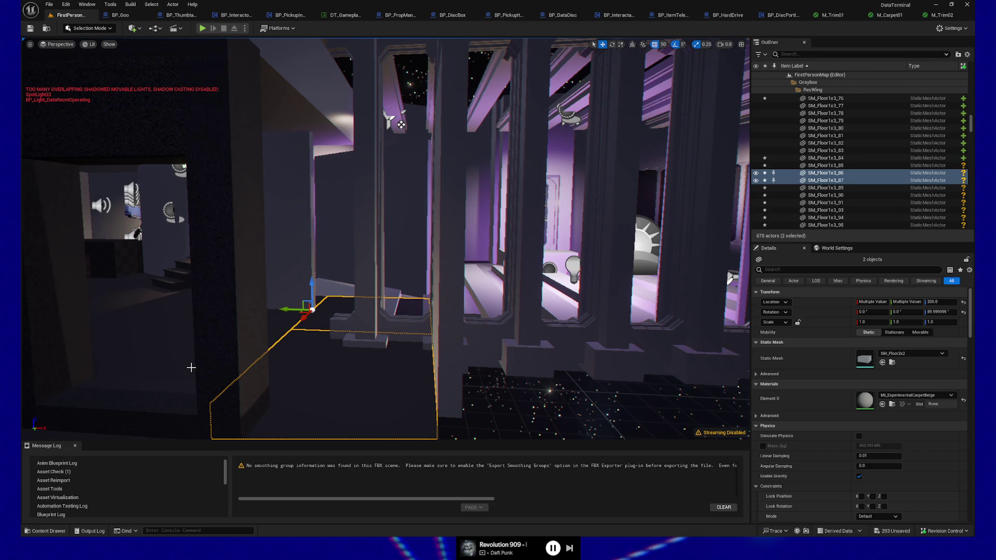
left_click_drag(25, 272, 25, 271)
Turn and reposition the angled wall SM_Wall2x3_90, using a grid snap of 5
left_click_drag(314, 386, 314, 386)
left_click(295, 272)
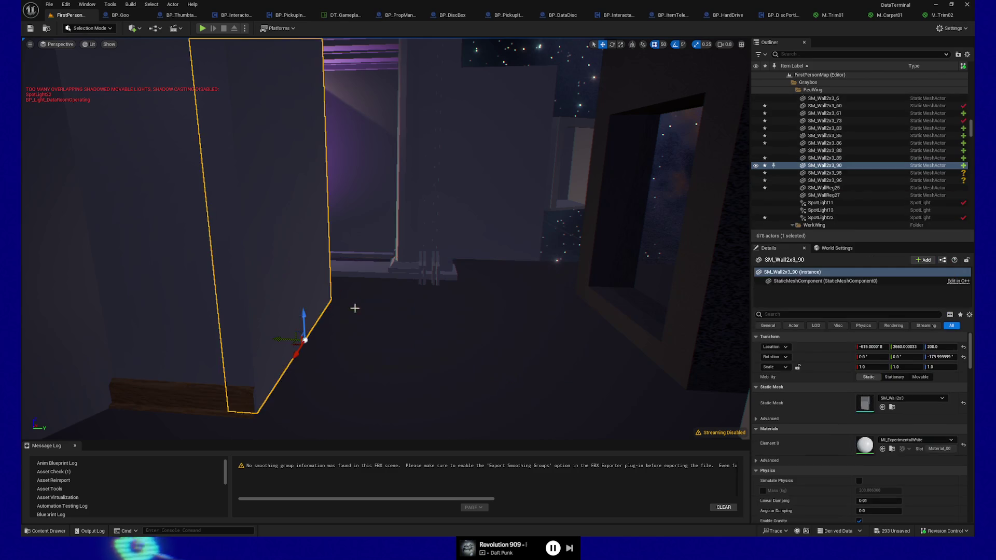
left_click_drag(343, 346, 341, 377)
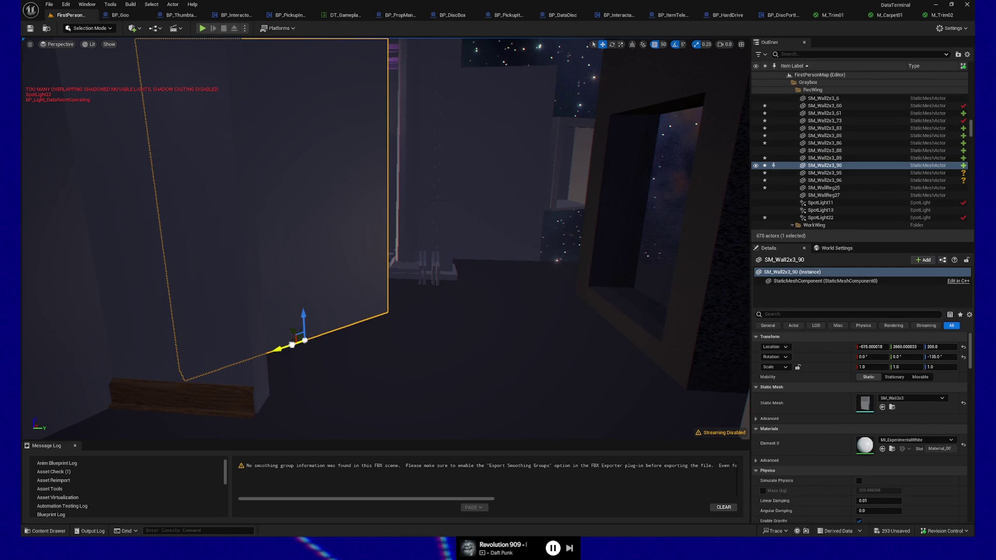
mouse_move(293, 332)
left_mouse_down()
mouse_move(339, 368)
mouse_move(605, 147)
mouse_move(549, 200)
mouse_move(566, 196)
mouse_move(384, 169)
mouse_move(707, 100)
mouse_move(448, 294)
left_mouse_up()
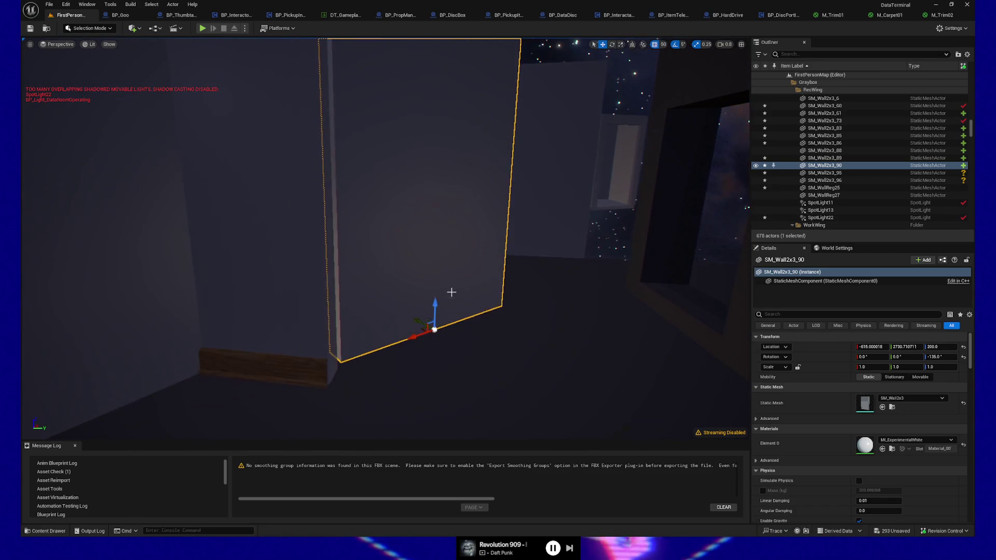
left_click(664, 45)
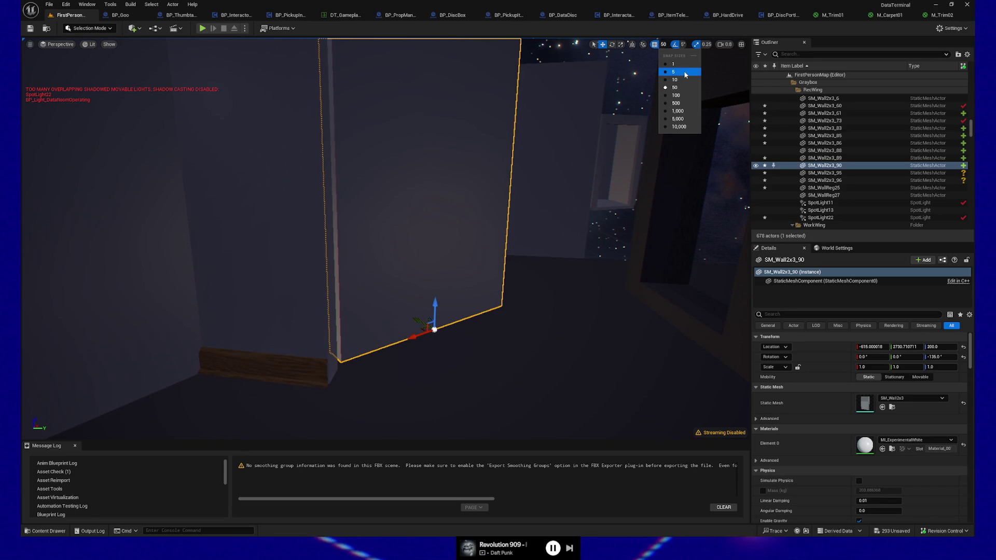
mouse_move(422, 332)
left_mouse_down()
mouse_move(404, 343)
mouse_move(405, 331)
mouse_move(421, 350)
left_mouse_up()
Duplicate the angled wall as SM_Wall2x3_97 at about X -896, Y 2874, rotated -135°
key("d")
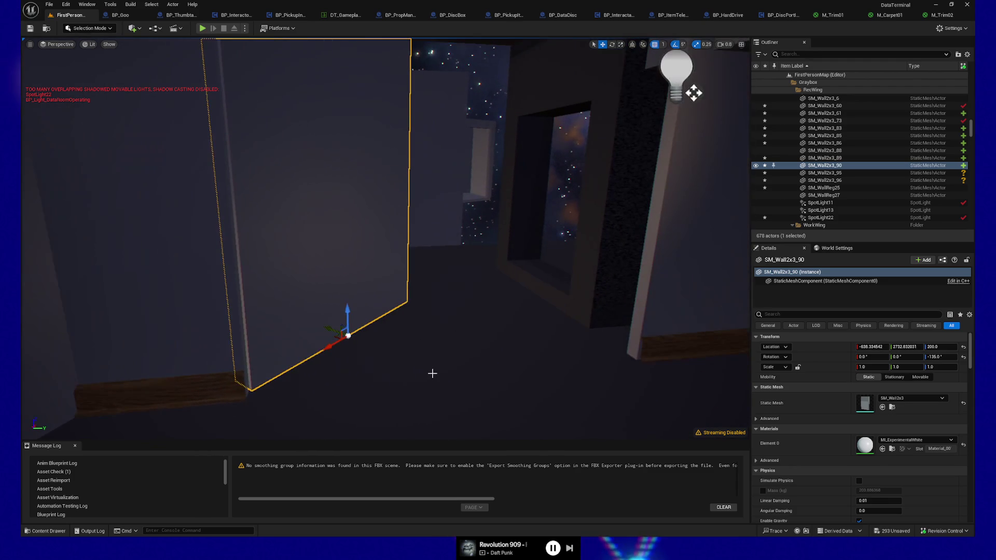
key("ctrl+d")
left_click_drag(333, 345, 444, 283)
key("w")
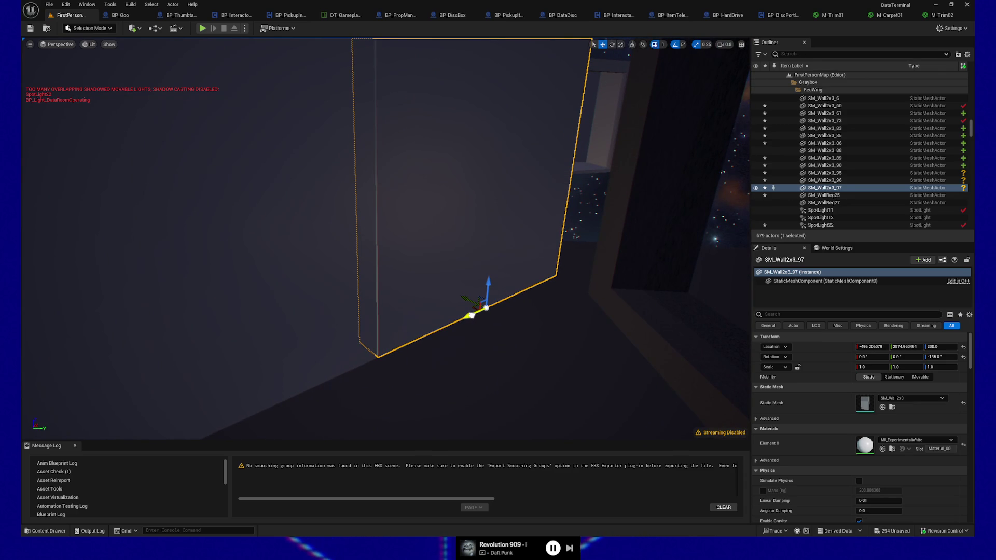
mouse_move(458, 341)
left_mouse_down()
mouse_move(449, 383)
mouse_move(482, 373)
mouse_move(479, 358)
left_mouse_up()
left_click(482, 383)
mouse_move(542, 236)
left_mouse_down()
mouse_move(422, 233)
mouse_move(376, 211)
mouse_move(509, 201)
mouse_move(438, 197)
mouse_move(498, 185)
mouse_move(448, 143)
mouse_move(395, 166)
mouse_move(405, 380)
left_mouse_up()
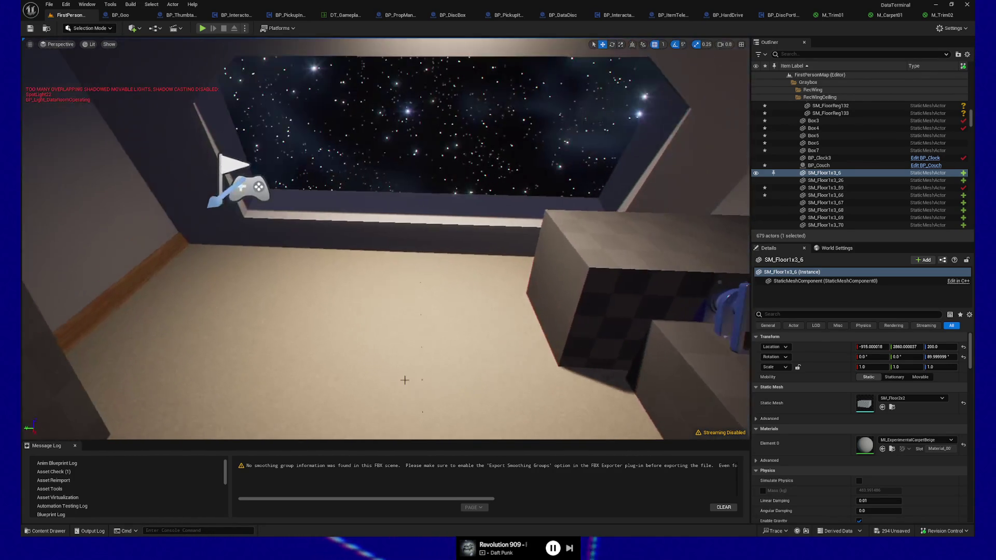
Start a first-person Play From Here session from this spot in the RecWing
right_click(348, 412)
left_click(352, 403)
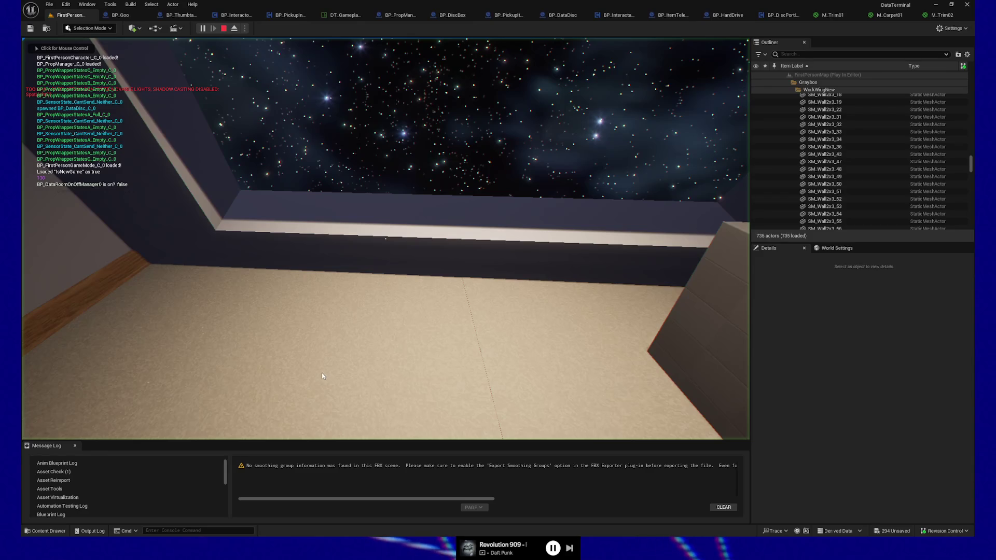
left_click(322, 374)
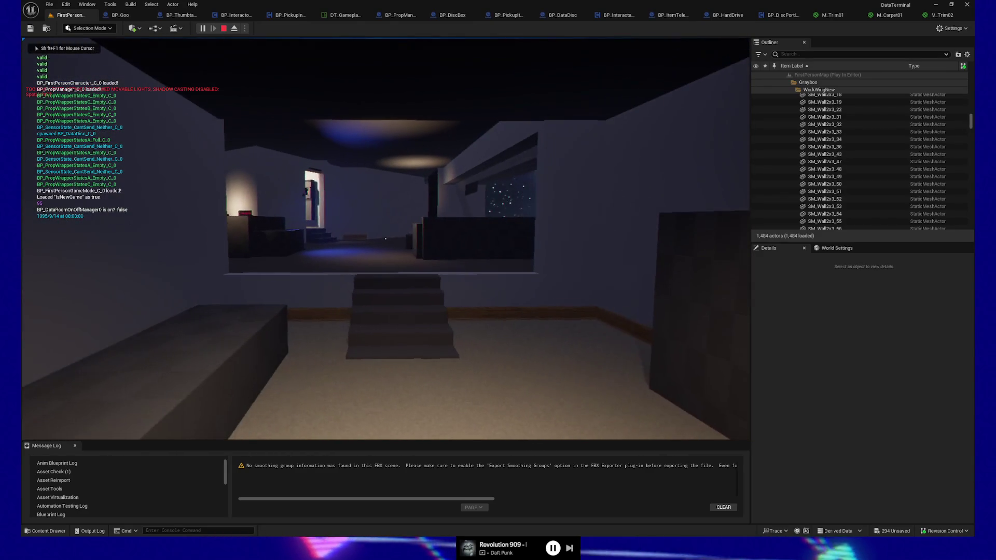
mouse_move(385, 238)
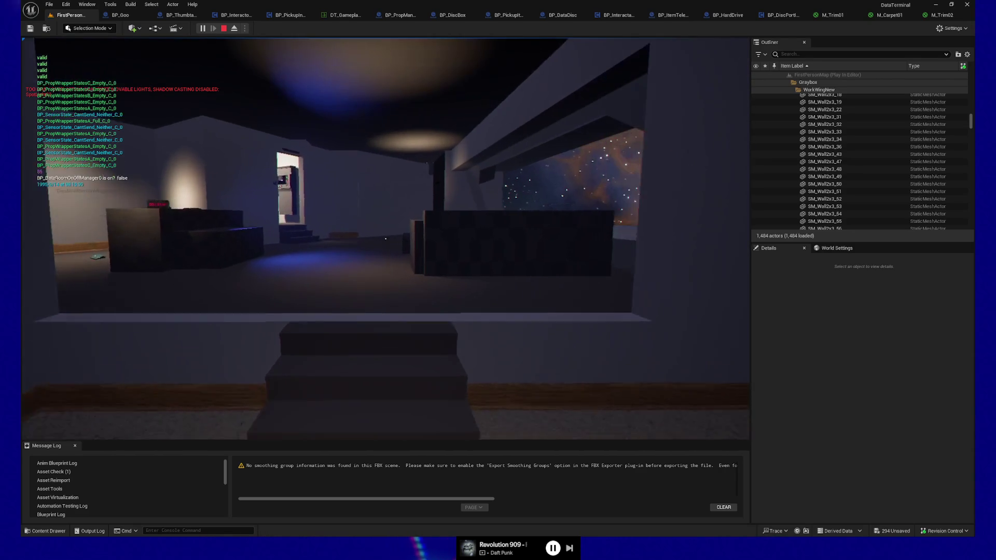
Walk down the steps toward the starfield window, then quit back to the editor
key("w")
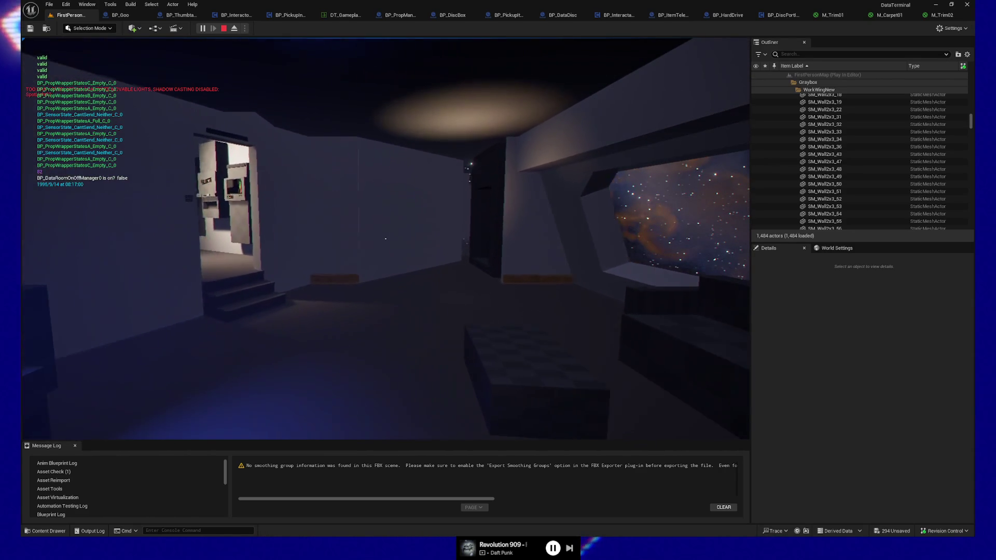
key("w")
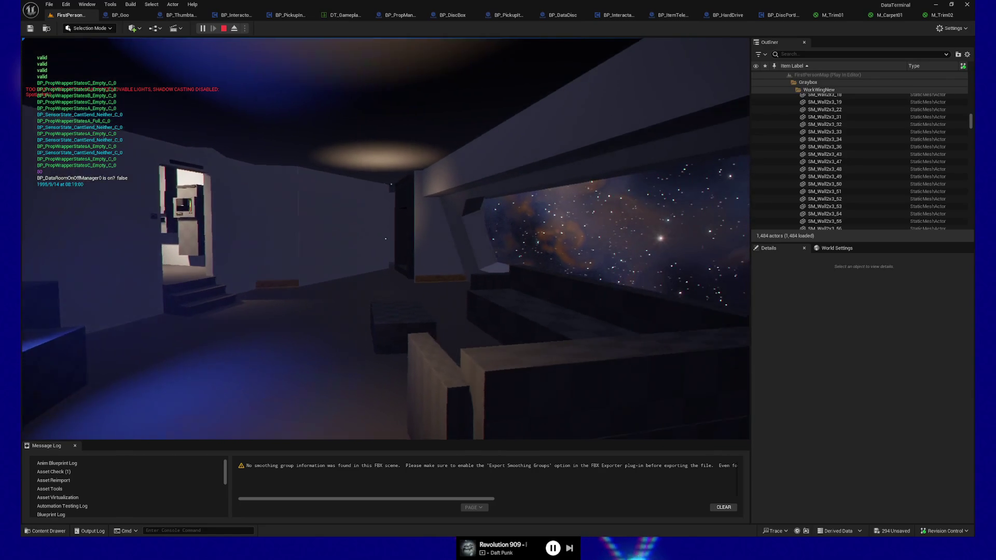
key("w")
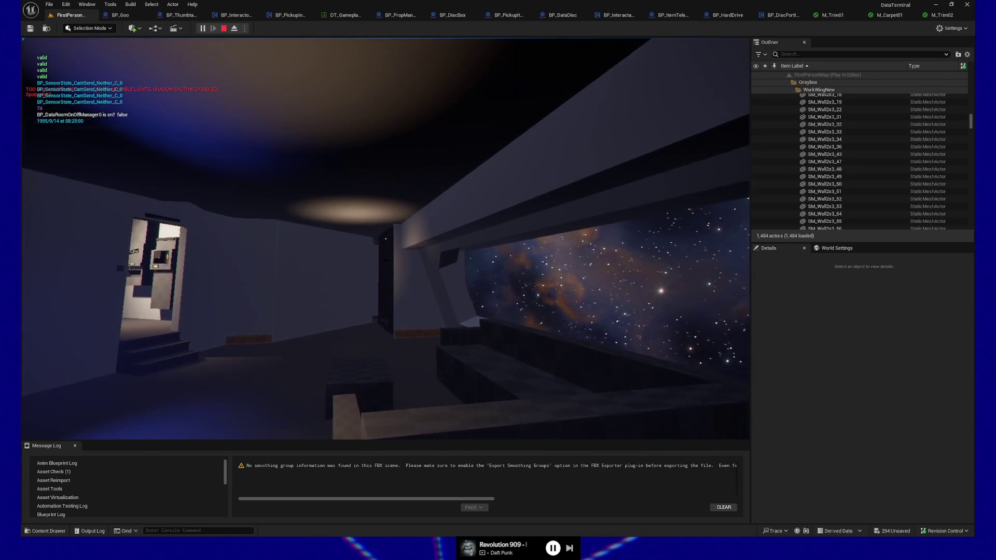
key("Escape")
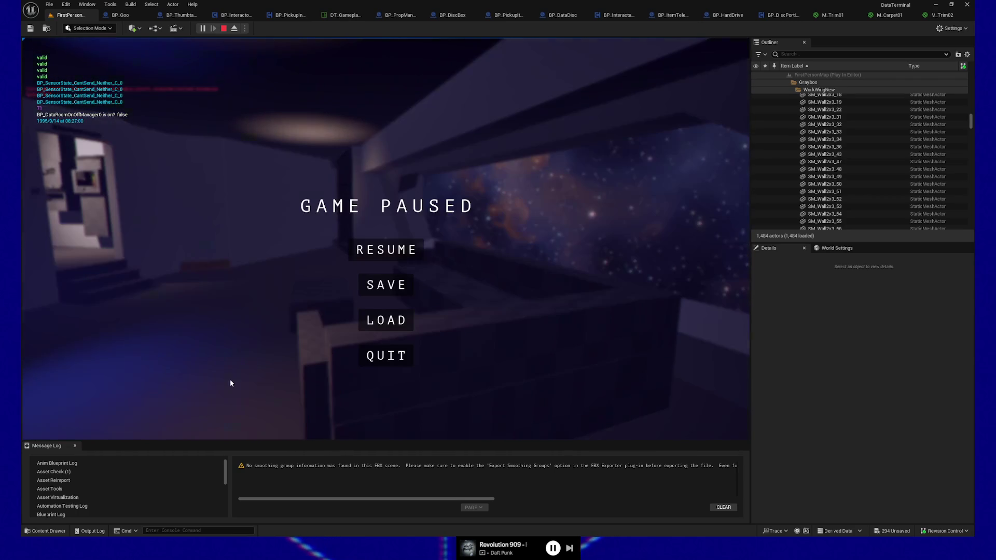
left_click(410, 350)
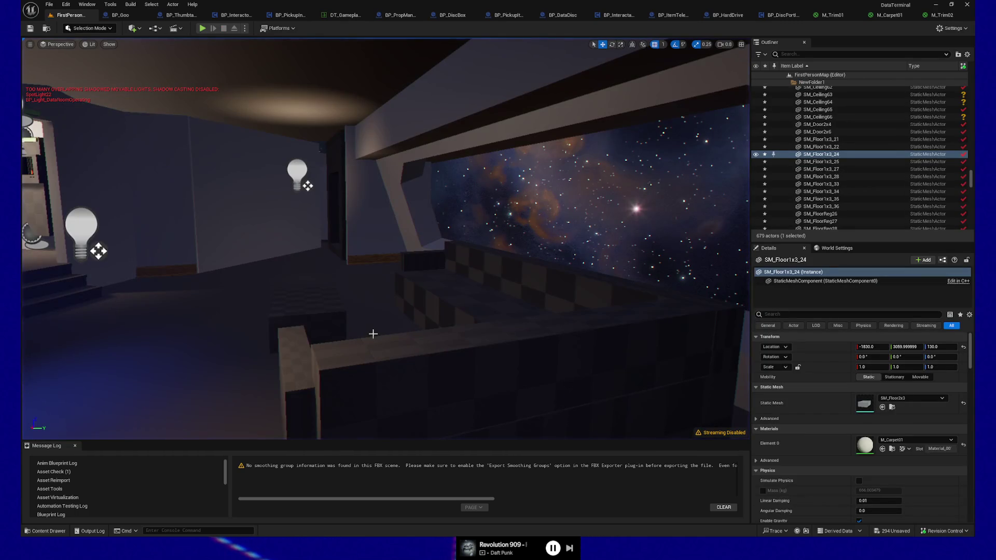
Undo the stray selection, the wall duplicate and the wall's earlier move
left_click(372, 334)
key("ctrl+z")
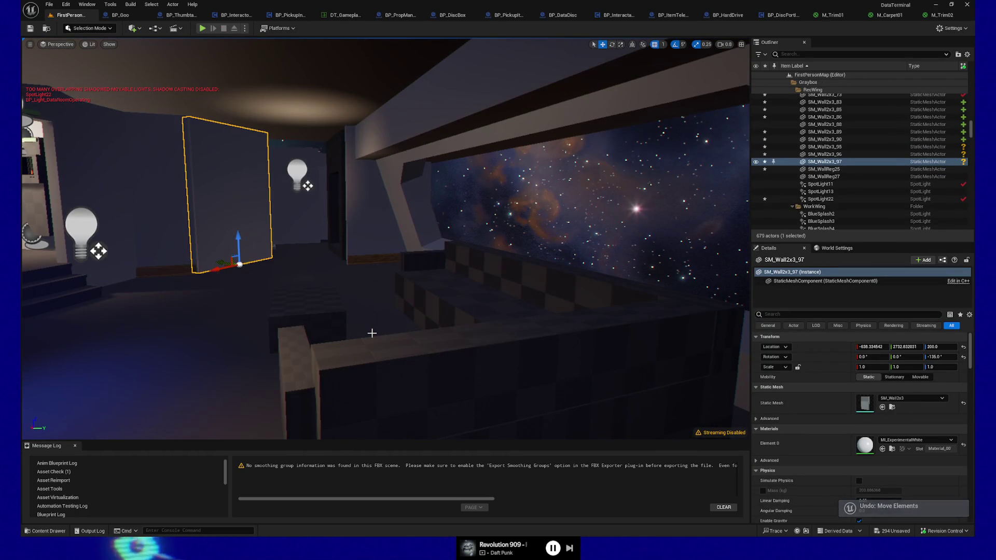
key("ctrl+z")
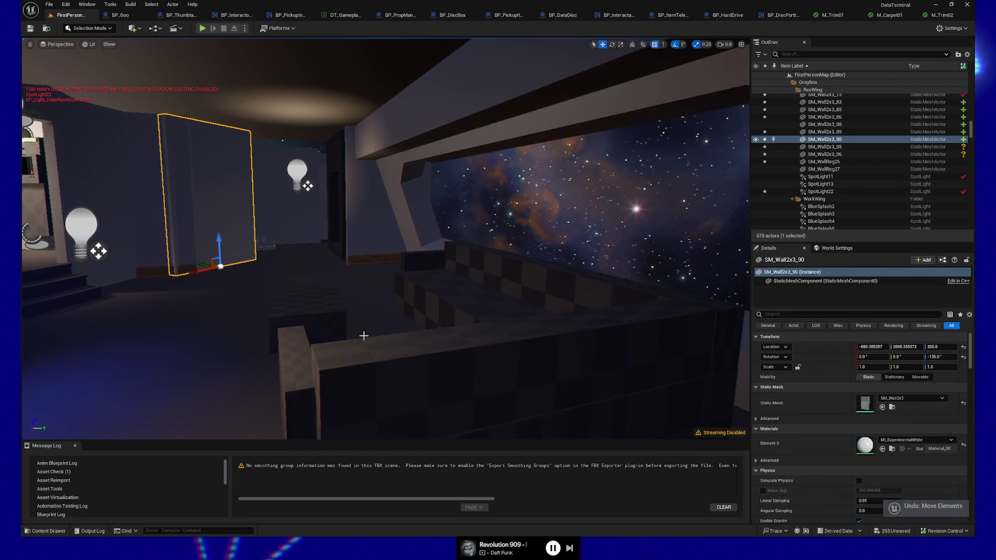
key("ctrl+z")
key("ctrl+z")
left_click_drag(359, 337, 327, 293)
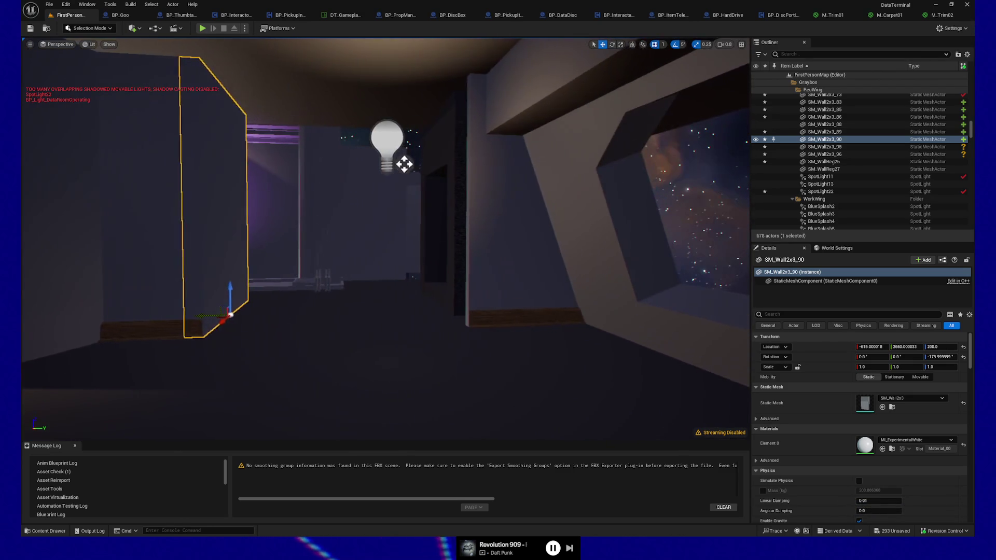
Duplicate left wall SM_Wall2x3_73 with its wood trim and slide the copy along Y
left_click(110, 265)
left_click_drag(109, 265, 207, 299)
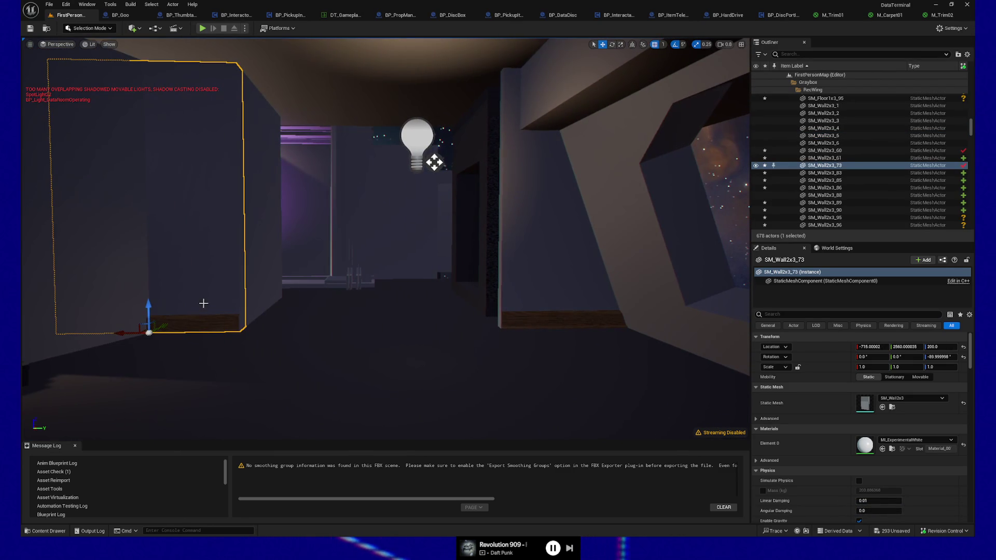
left_click(200, 321, "ctrl")
key("ctrl+d")
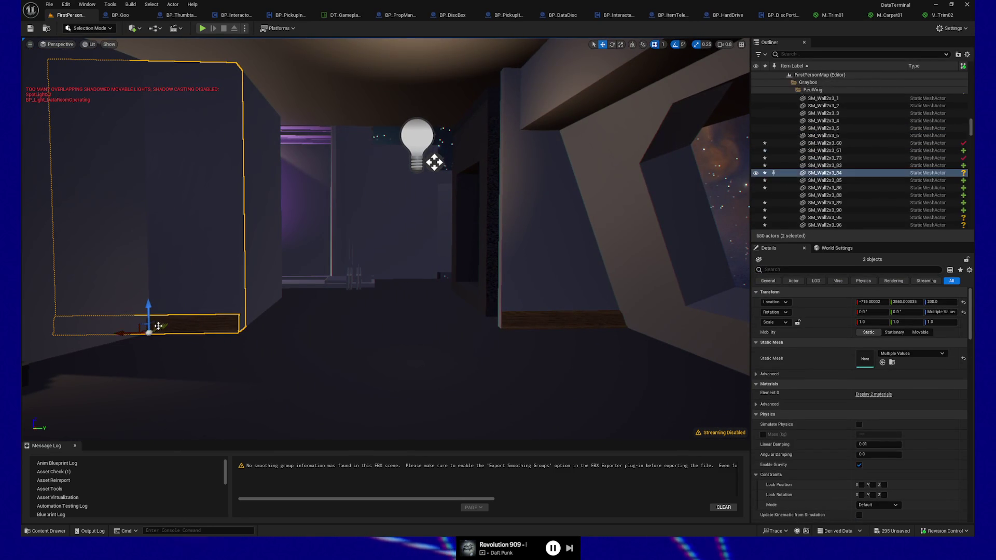
left_click_drag(127, 332, 394, 331)
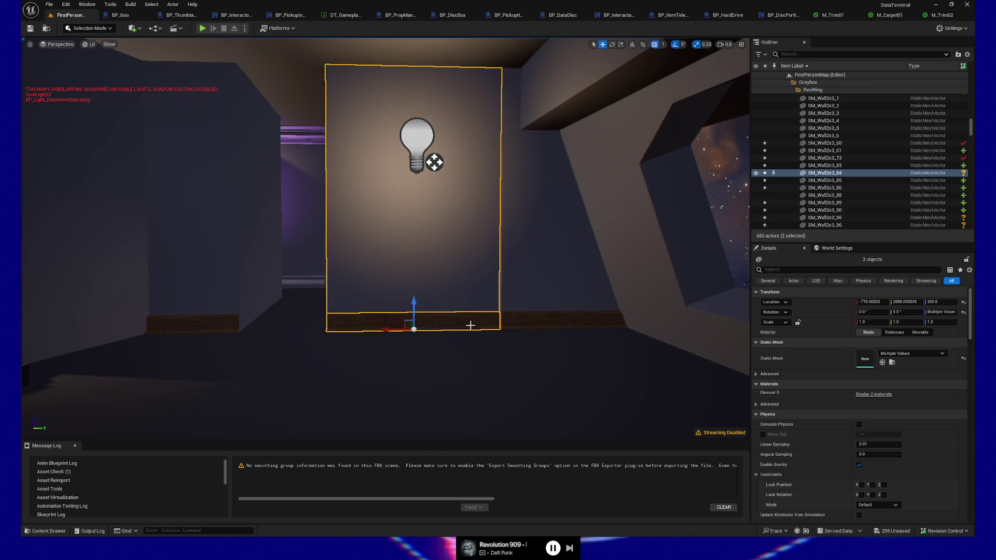
scroll(449, 327, "up", 6)
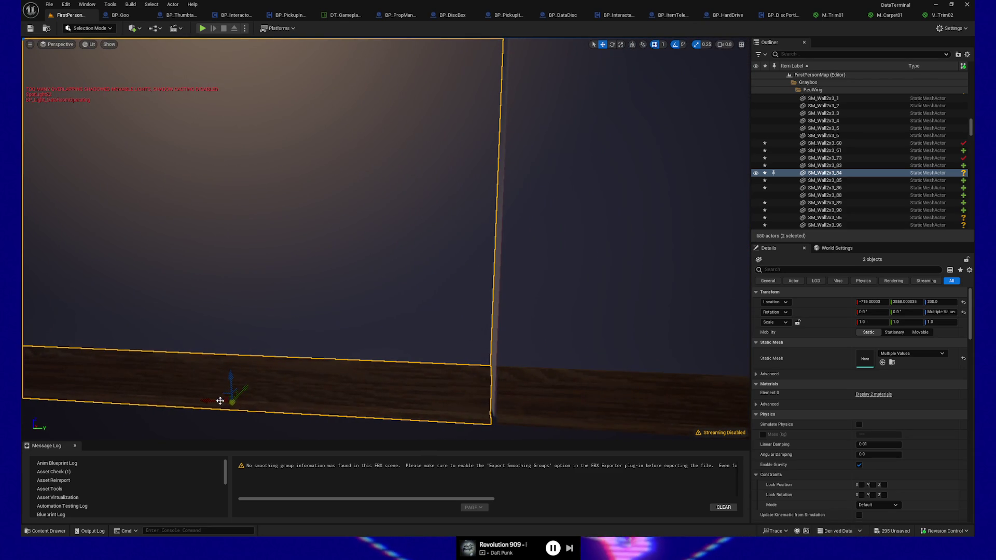
scroll(219, 401, "down", 6)
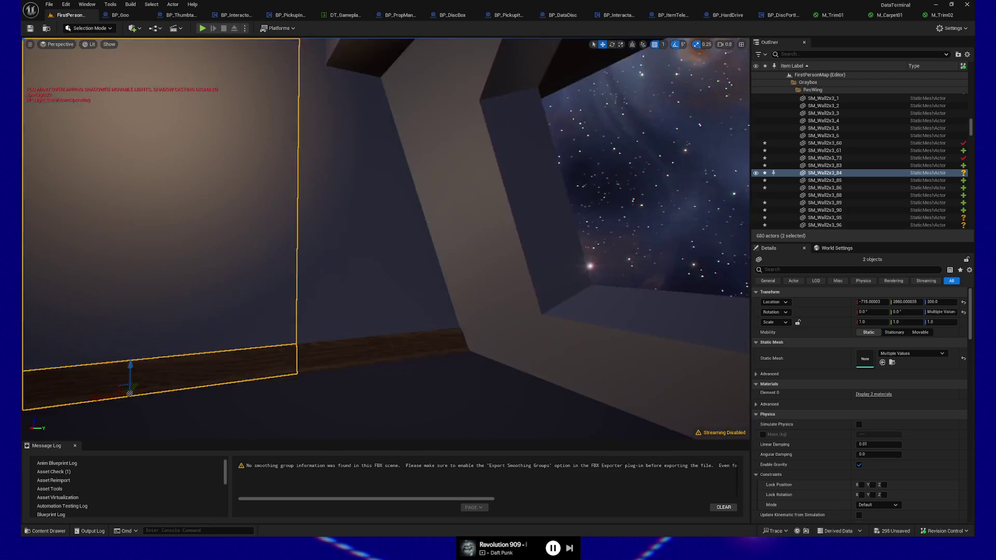
mouse_move(384, 239)
left_mouse_down()
mouse_move(326, 203)
mouse_move(402, 189)
mouse_move(363, 190)
left_mouse_up()
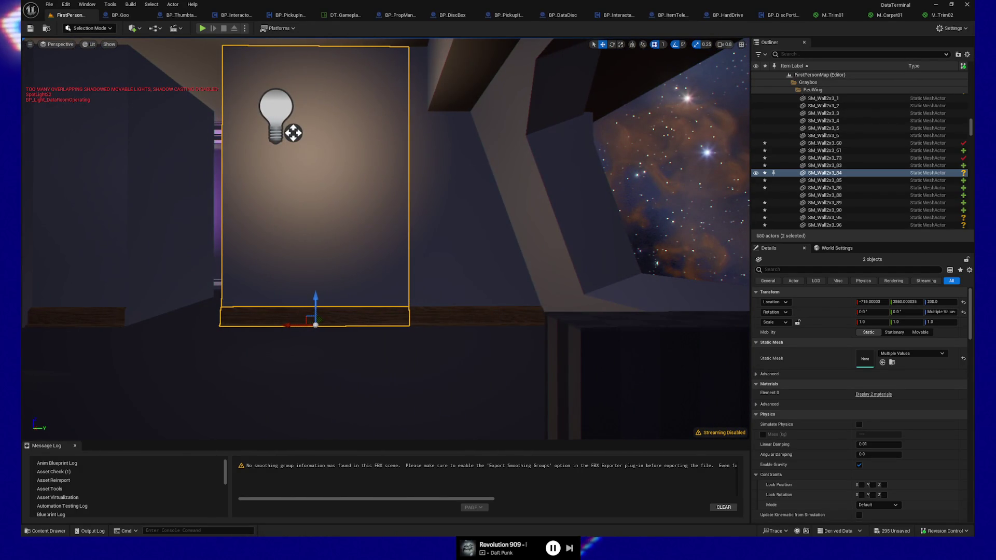
Check the room's floor tile, back wall, SM_WallReg25 and copied wall SM_Wall2x3_84
left_click_drag(293, 133, 363, 356)
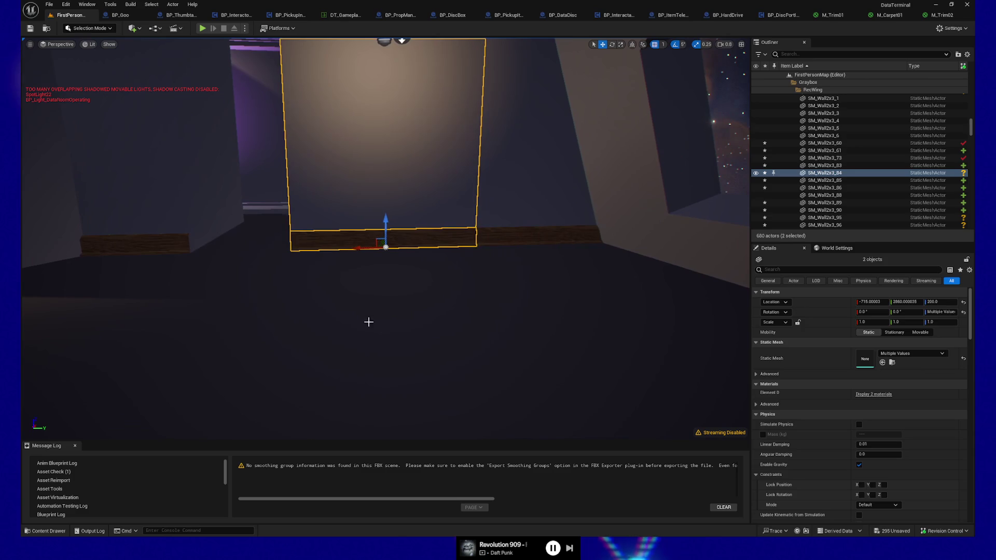
left_click(374, 281)
left_click(365, 194)
left_click(578, 272)
left_click(524, 195)
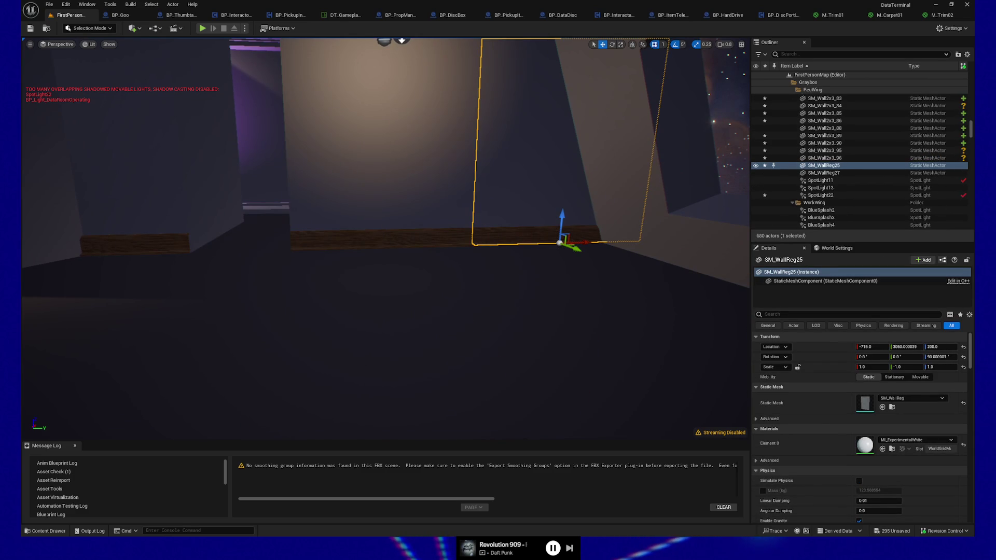
left_click(398, 231)
scroll(407, 204, "down", 5)
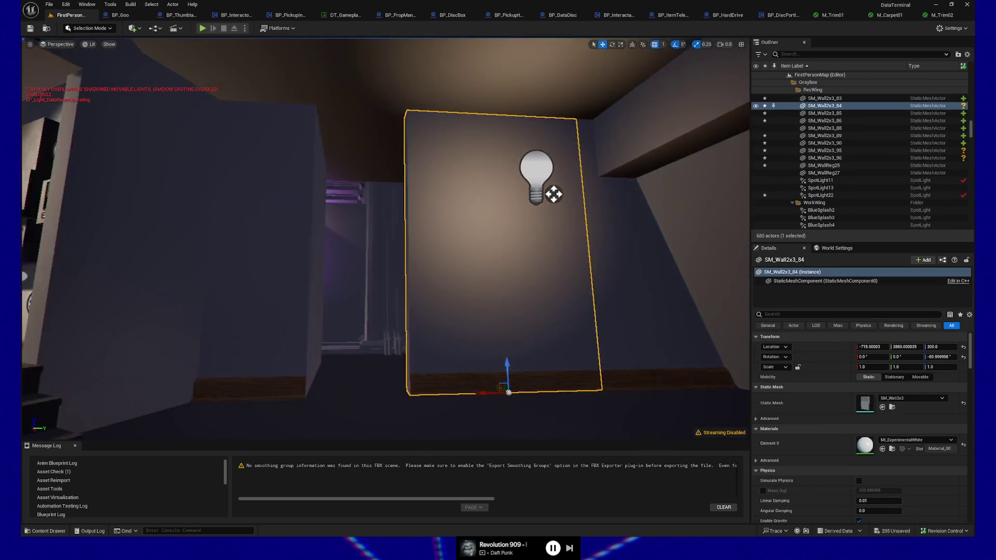
mouse_move(524, 167)
left_mouse_down()
mouse_move(516, 155)
mouse_move(449, 153)
mouse_move(445, 162)
mouse_move(476, 187)
mouse_move(489, 170)
left_mouse_up()
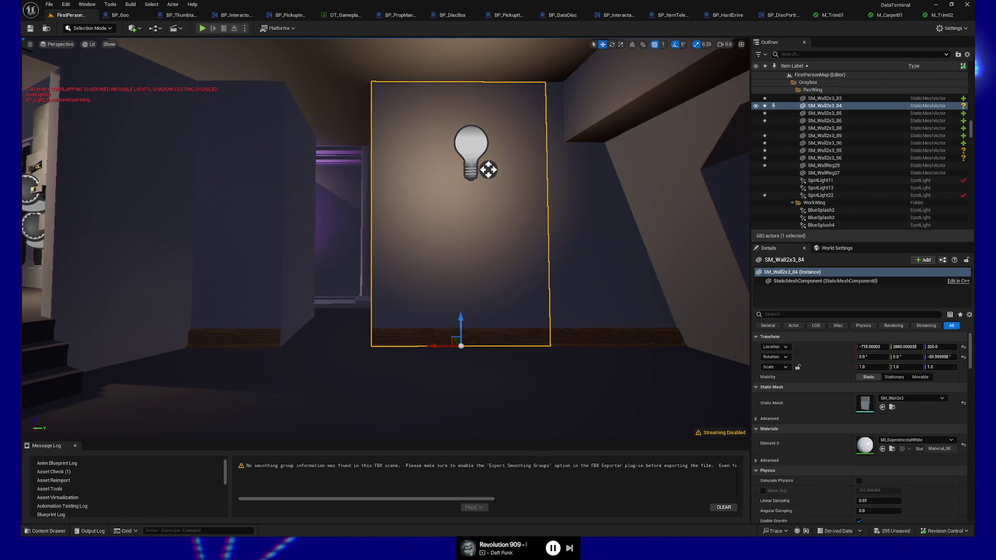
Delete the original left wall SM_Wall2x3_73 and its leftover wood trim
left_click(246, 332)
mouse_move(284, 362)
left_mouse_down()
mouse_move(270, 358)
mouse_move(278, 342)
mouse_move(283, 369)
mouse_move(275, 366)
mouse_move(290, 372)
left_mouse_up()
key("Delete")
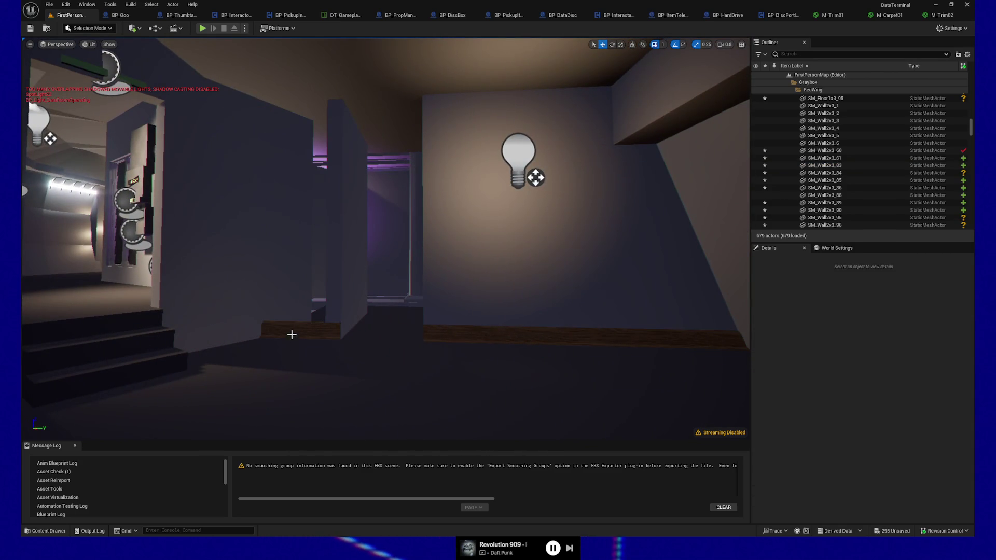
left_click(290, 339)
key("Delete")
Slide the narrow wall pillar SM_Wall2x3_90 left along Y from 2660 toward 2563
left_click(352, 312)
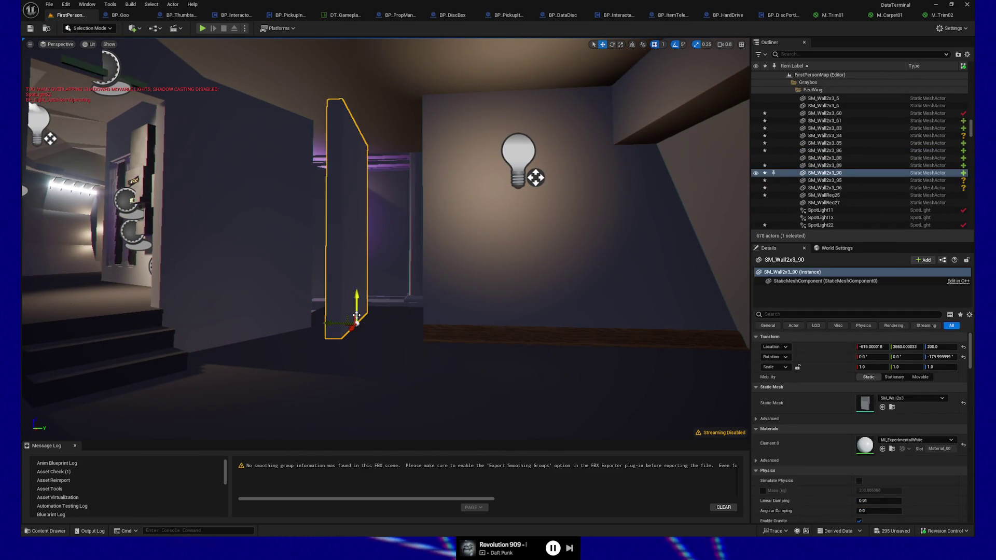
left_click_drag(338, 323, 275, 319)
mouse_move(343, 356)
left_mouse_down()
mouse_move(324, 310)
mouse_move(344, 356)
left_mouse_up()
key("ctrl+z")
key("ctrl+z")
key("ctrl+z")
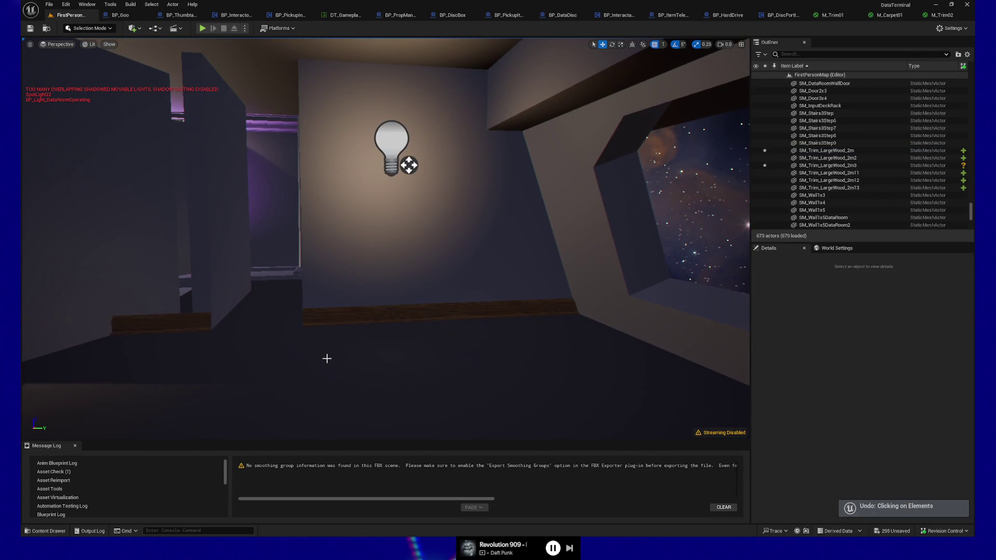
key("ctrl+z")
key("ctrl+z")
key("ctrl+z")
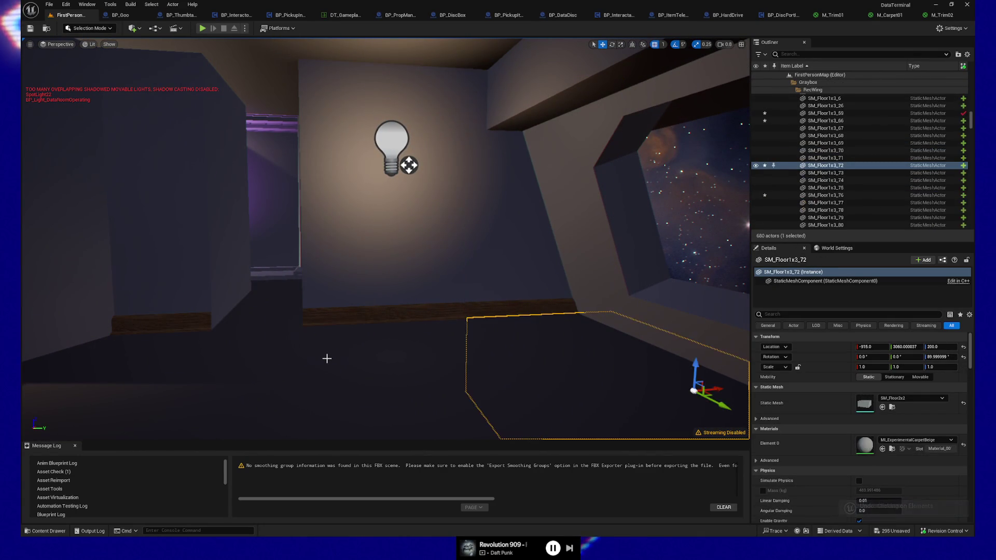
key("ctrl+z")
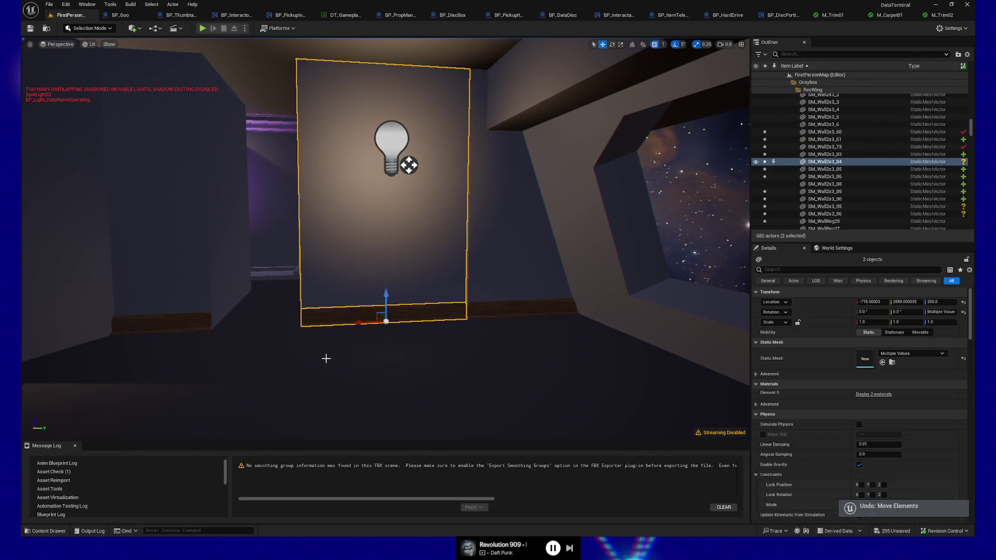
left_click_drag(326, 358, 280, 337)
key("ctrl+z")
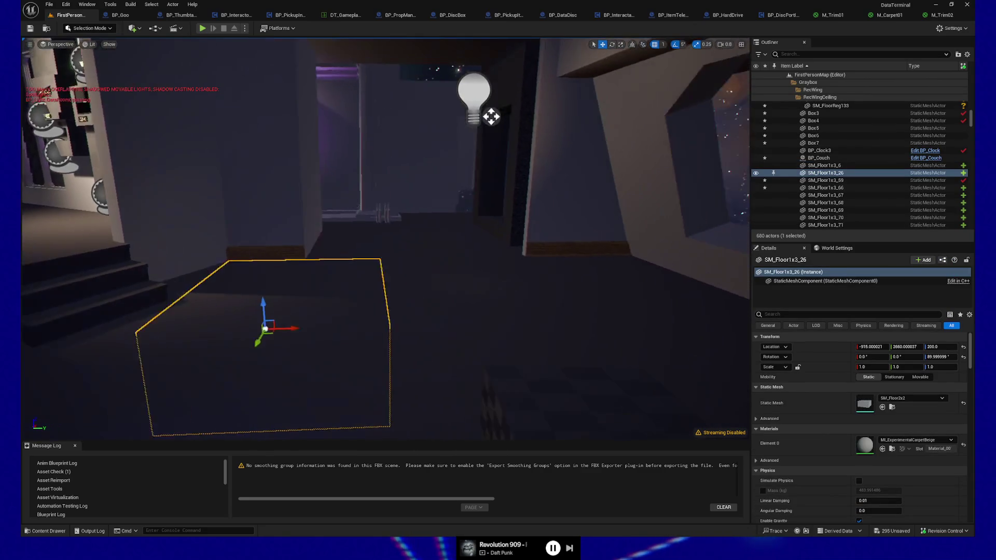
left_click_drag(402, 328, 430, 325)
left_click_drag(384, 239, 493, 239)
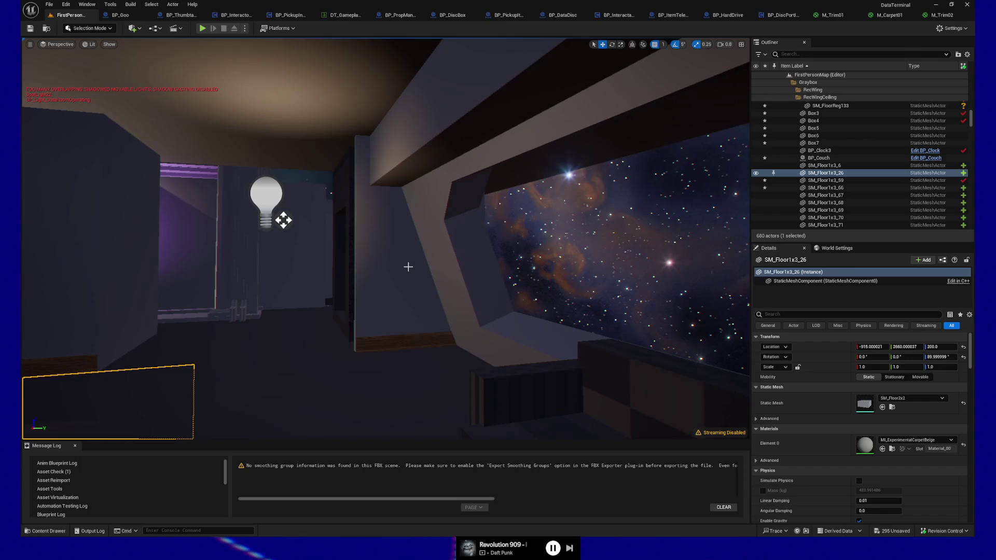
left_click(456, 286)
left_click_drag(470, 337, 611, 338)
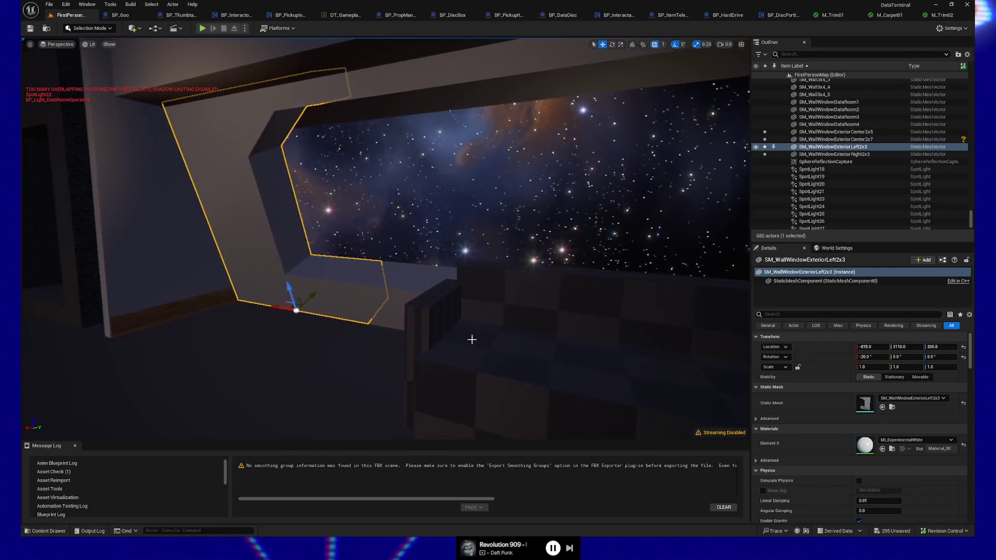
Select SM_WallWindowExteriorLeft2x3 and add wall panels SM_Wall2x3_83, SM_Wall2x3_95 and the lower window piece
left_click(223, 331)
mouse_move(223, 331)
left_mouse_down()
mouse_move(26, 84)
mouse_move(34, 79)
mouse_move(173, 45)
mouse_move(31, 151)
mouse_move(149, 161)
mouse_move(201, 327)
left_mouse_up()
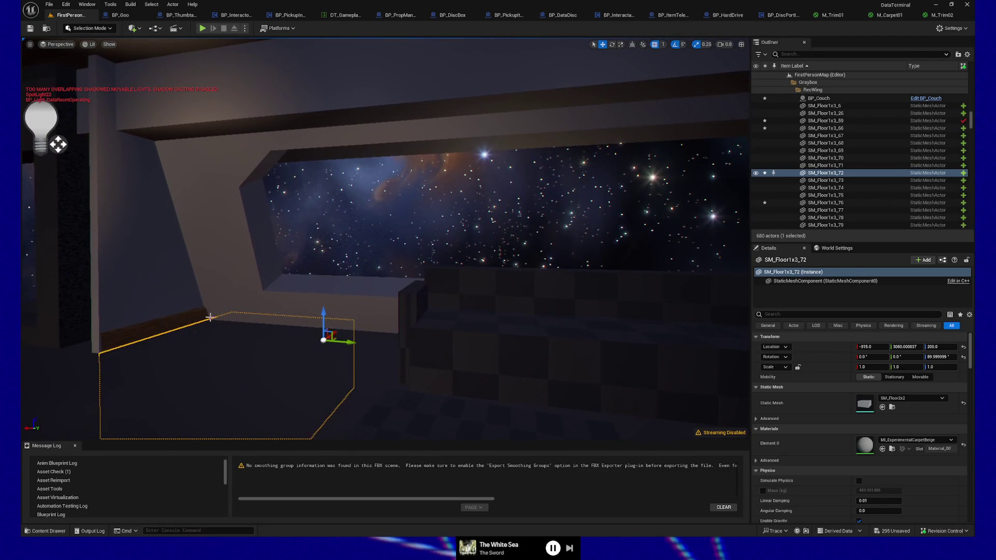
left_click(244, 291)
mouse_move(290, 150)
left_mouse_down()
mouse_move(311, 166)
mouse_move(374, 388)
mouse_move(336, 124)
left_mouse_up()
left_click(352, 133, "ctrl")
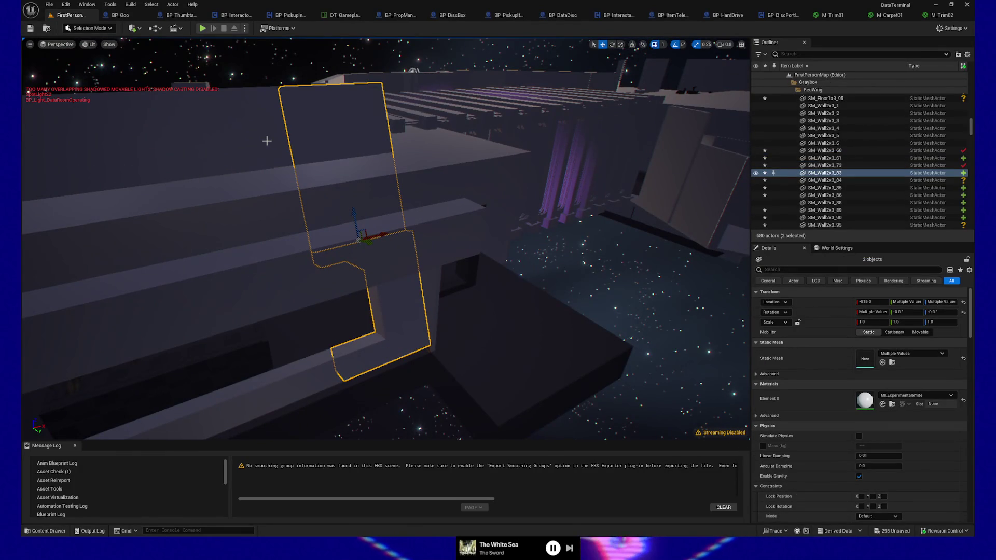
left_click(266, 141, "ctrl")
left_click(311, 383, "ctrl")
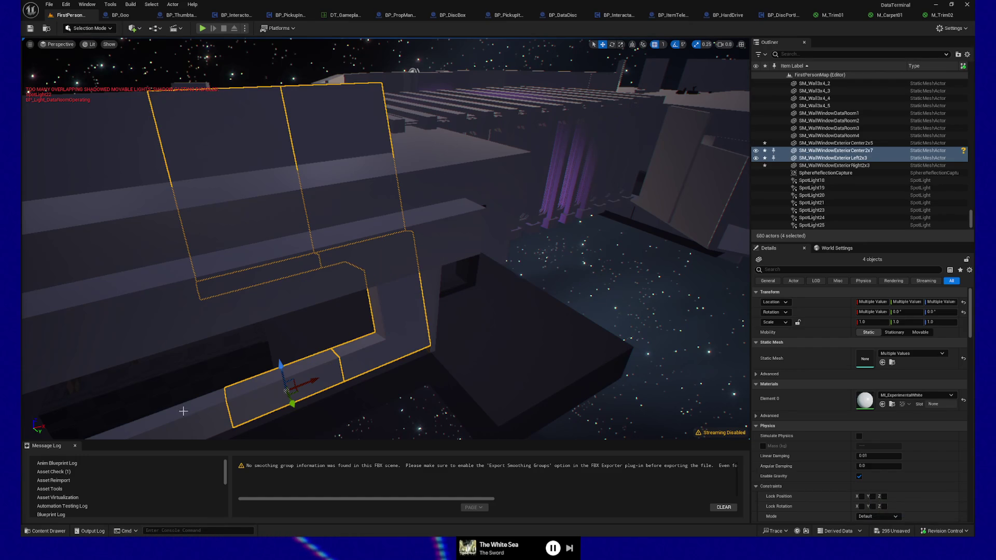
Add the left wall panel and another window-frame piece, bringing the selection to eight actors
left_click_drag(260, 407, 330, 199)
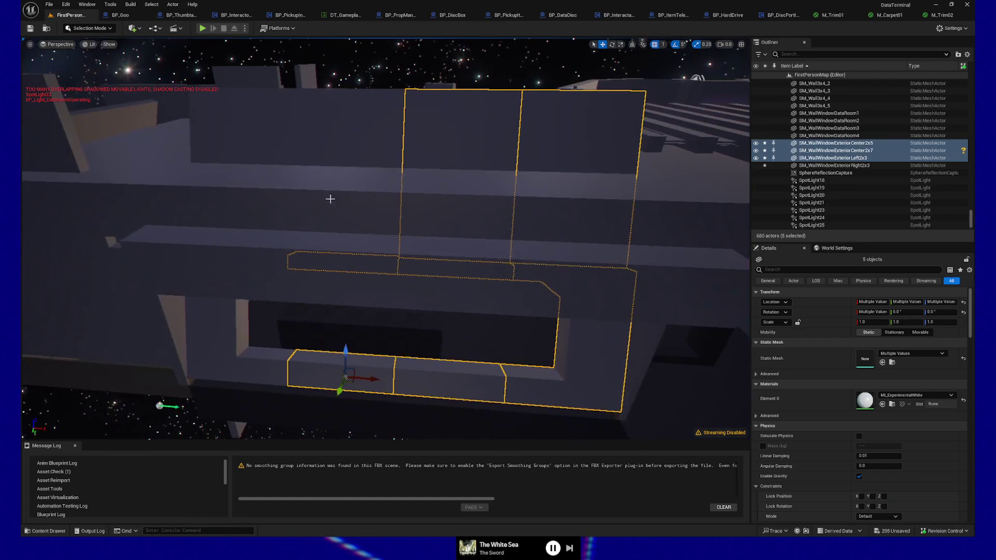
left_click(355, 113, "ctrl")
left_click(241, 370, "ctrl")
mouse_move(362, 371)
left_mouse_down()
mouse_move(258, 311)
mouse_move(258, 256)
mouse_move(352, 206)
mouse_move(420, 391)
left_mouse_up()
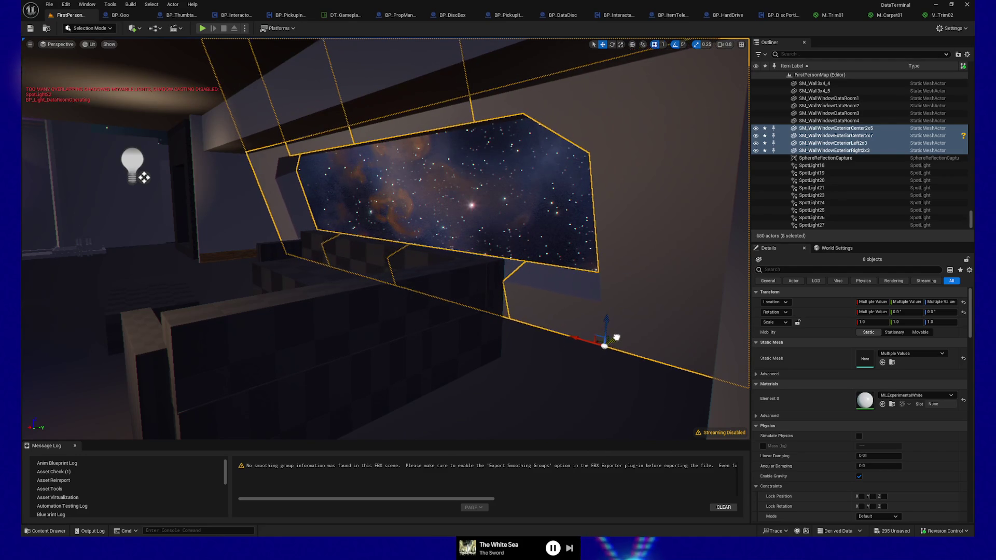
Orbit the viewport around the starfield window wall to check the eight selected pieces
left_click_drag(634, 353, 594, 311)
left_click_drag(498, 266, 498, 266)
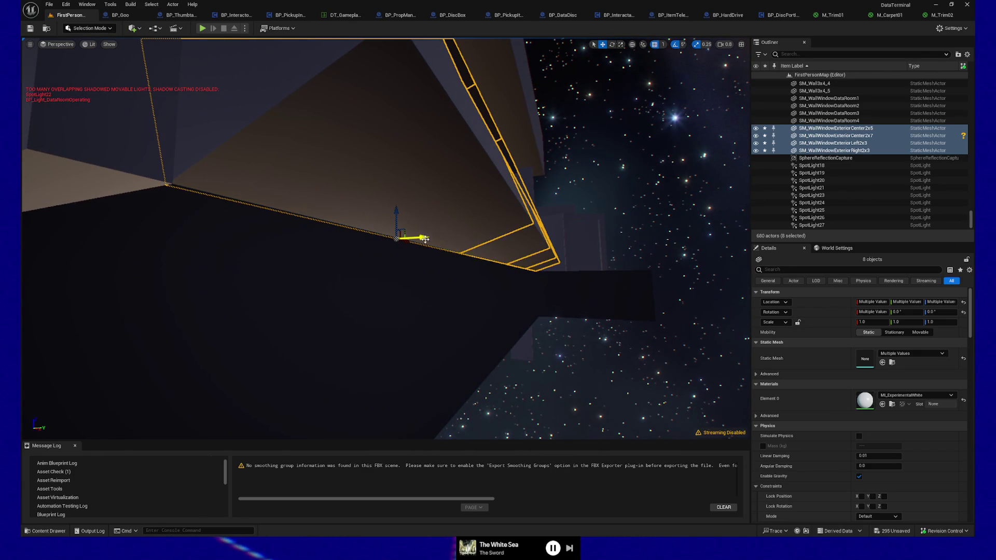
mouse_move(423, 298)
left_mouse_down()
mouse_move(363, 353)
mouse_move(332, 411)
mouse_move(356, 225)
mouse_move(114, 208)
left_mouse_up()
left_click_drag(498, 239, 602, 228)
mouse_move(385, 238)
left_mouse_down()
mouse_move(188, 239)
mouse_move(369, 311)
left_mouse_up()
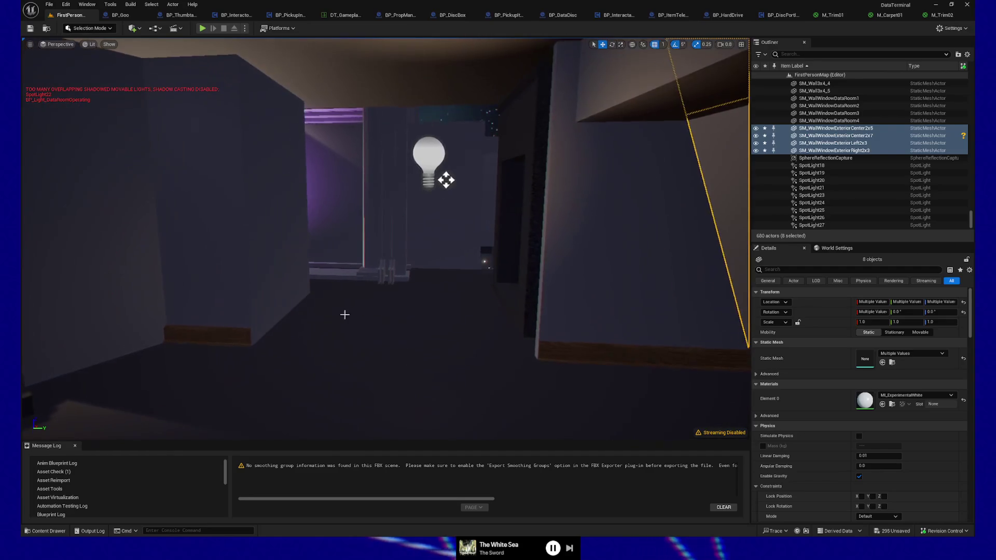
Select RecWing walls SM_Wall2x3_60 and SM_Wall2x3_61
left_click(391, 334)
left_click(422, 337)
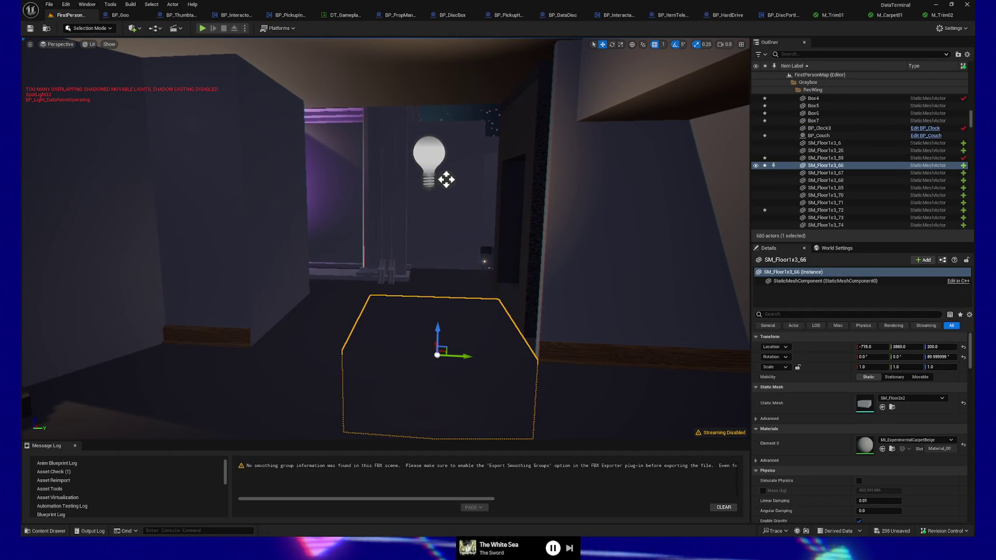
left_click(331, 322)
mouse_move(331, 322)
left_mouse_down()
mouse_move(353, 322)
mouse_move(322, 316)
mouse_move(337, 300)
mouse_move(317, 288)
left_mouse_up()
left_click(368, 239)
mouse_move(460, 192)
left_mouse_down()
mouse_move(415, 185)
mouse_move(452, 189)
left_mouse_up()
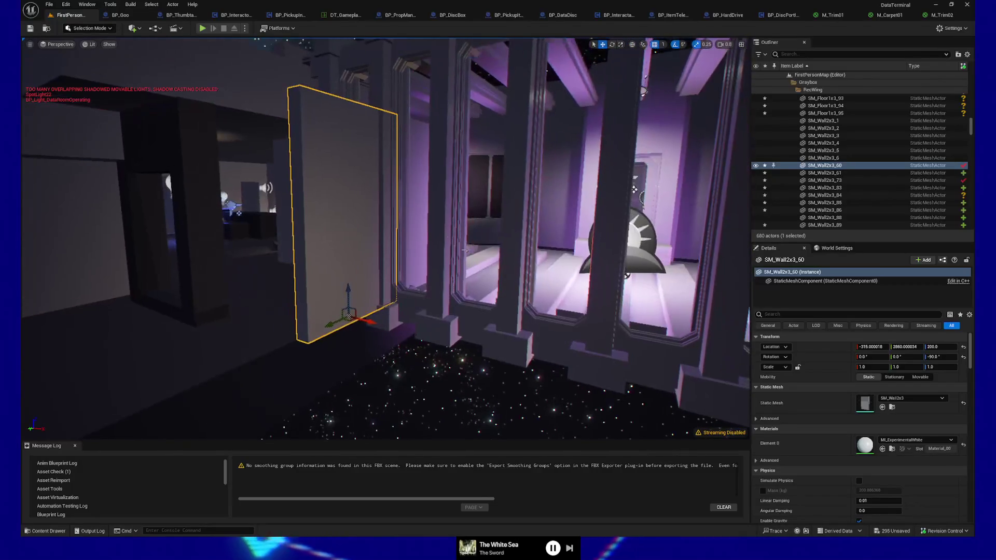
left_click(423, 235, "ctrl")
left_click_drag(422, 234, 587, 85)
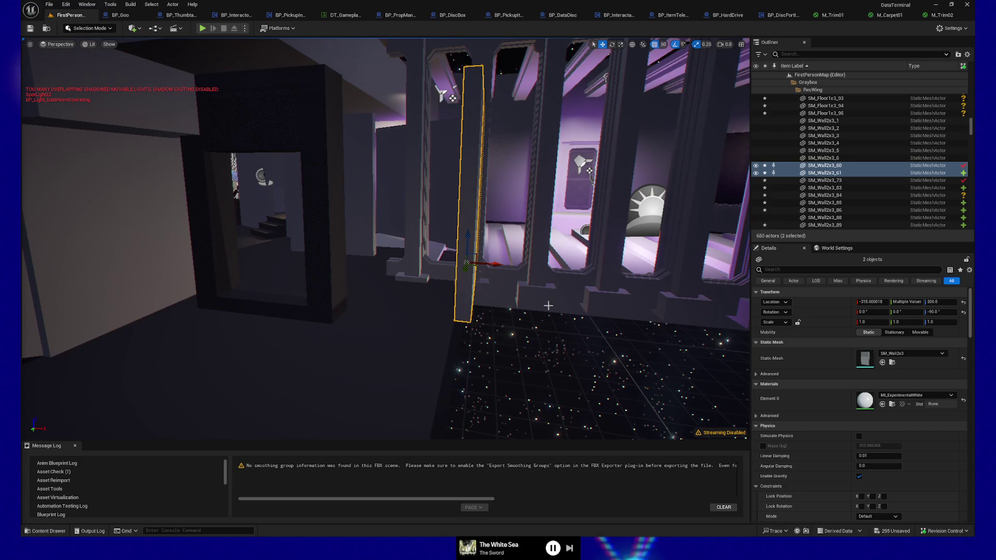
Undo the stray floor tile selection and move both walls along X to -415
left_click(494, 262)
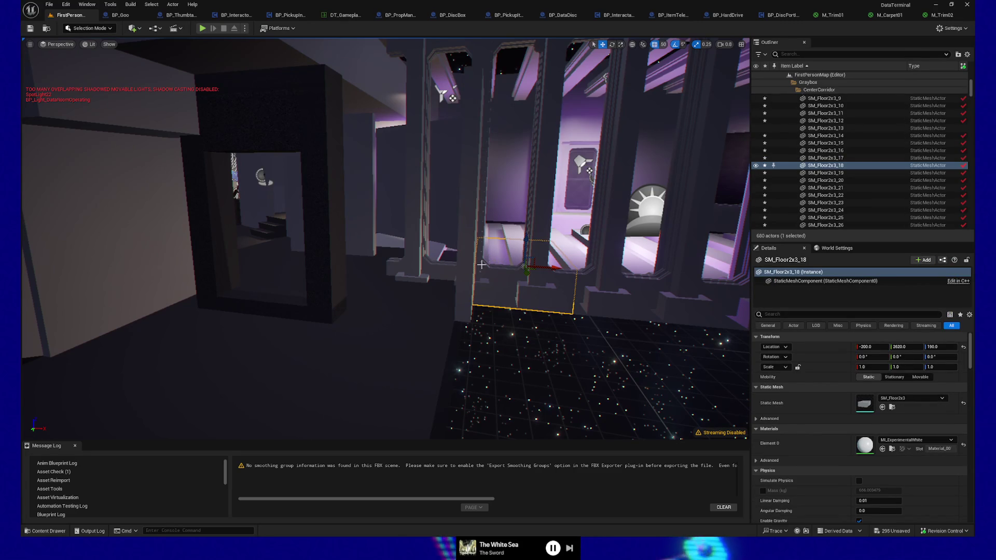
key("ctrl+z")
left_click_drag(466, 264, 438, 261)
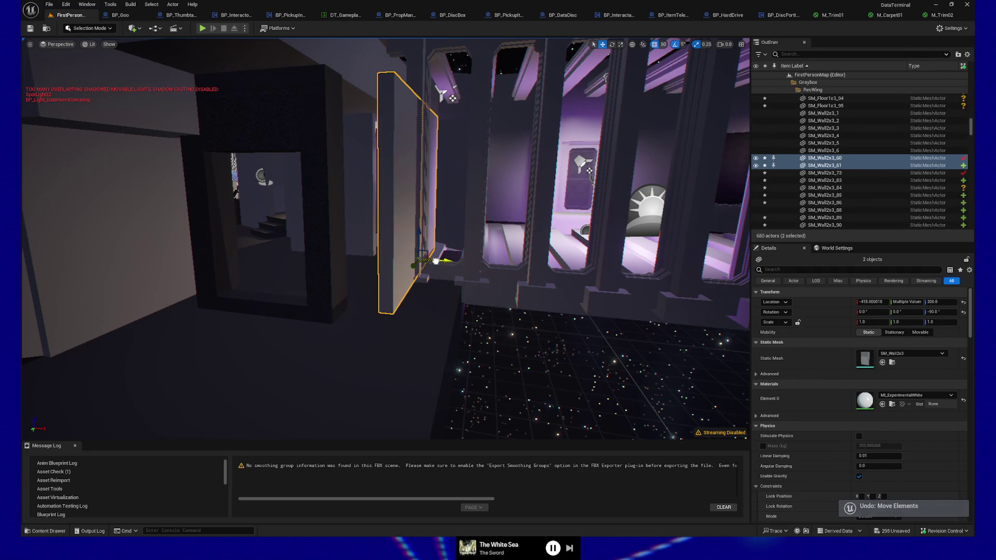
scroll(431, 260, "up", 5)
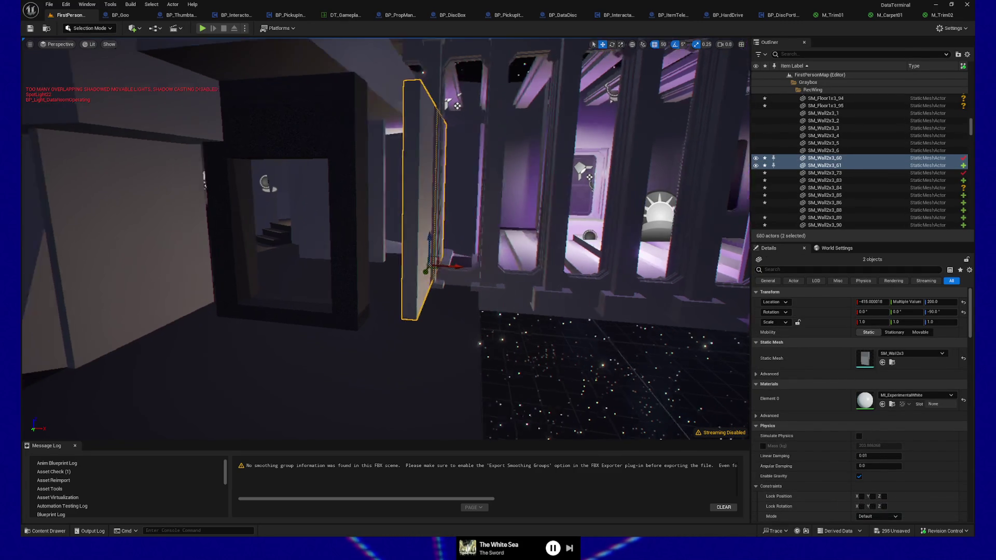
scroll(362, 224, "down", 6)
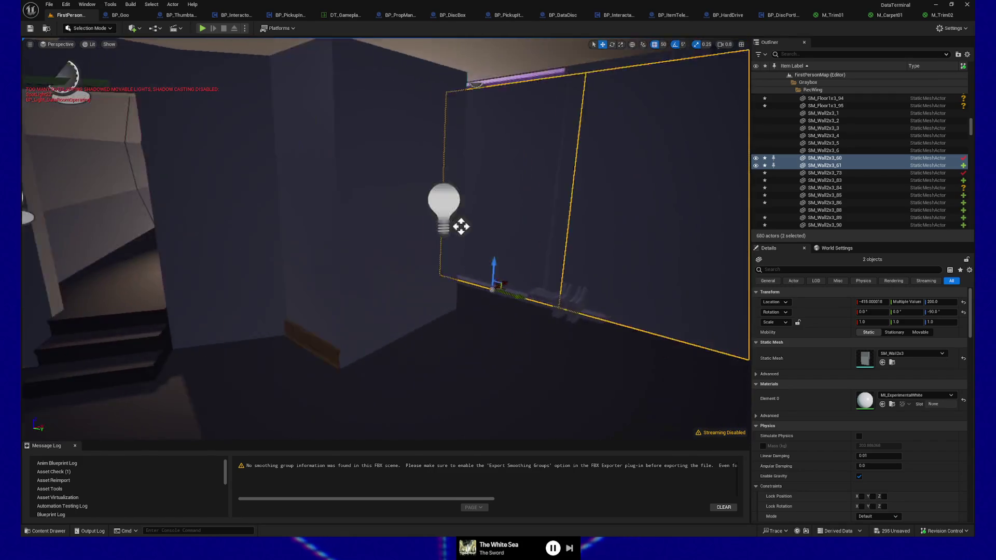
mouse_move(549, 222)
left_mouse_down()
mouse_move(333, 251)
mouse_move(566, 246)
mouse_move(338, 254)
mouse_move(436, 289)
mouse_move(447, 327)
mouse_move(340, 373)
left_mouse_up()
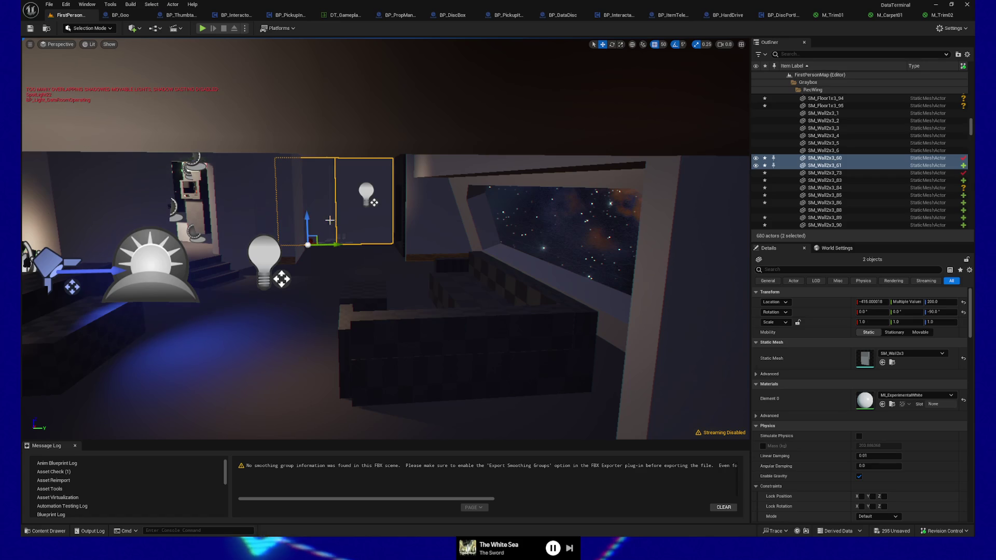
Select the two walls by the stairs plus SM_Trim_LargeWood_2m and slide them right
mouse_move(361, 212)
left_mouse_down()
mouse_move(330, 188)
mouse_move(323, 270)
left_mouse_up()
left_click(326, 302)
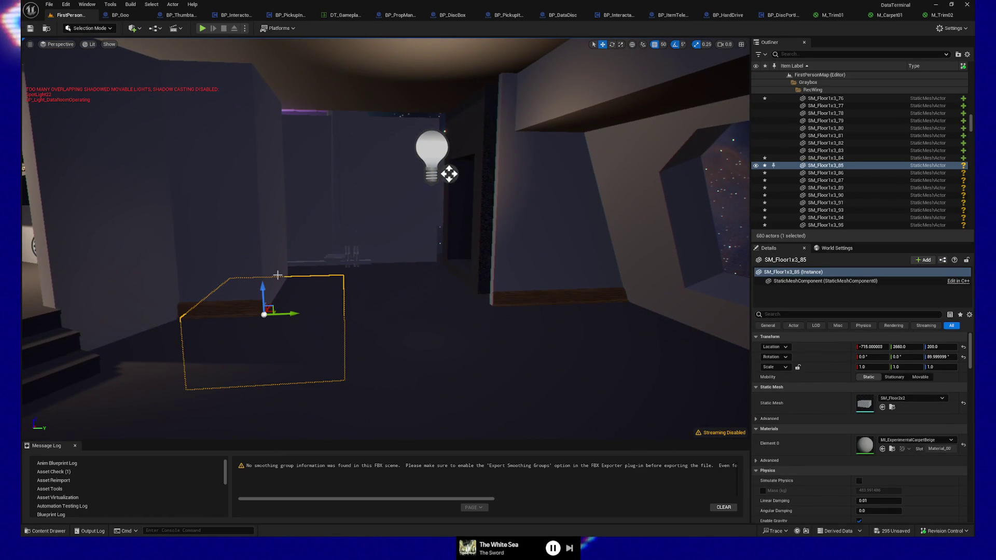
left_click(400, 286)
left_click(338, 290)
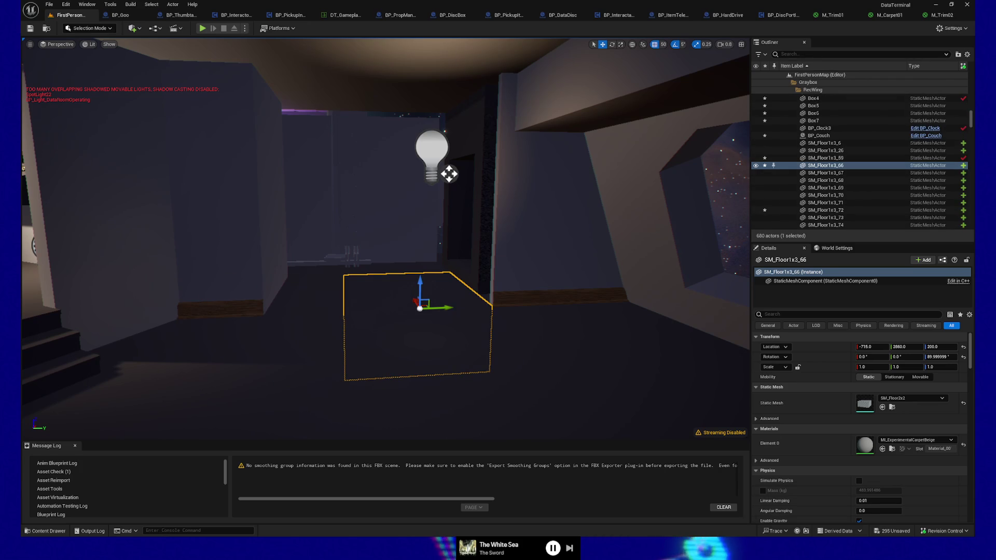
left_click(321, 299)
left_click_drag(441, 295, 348, 270)
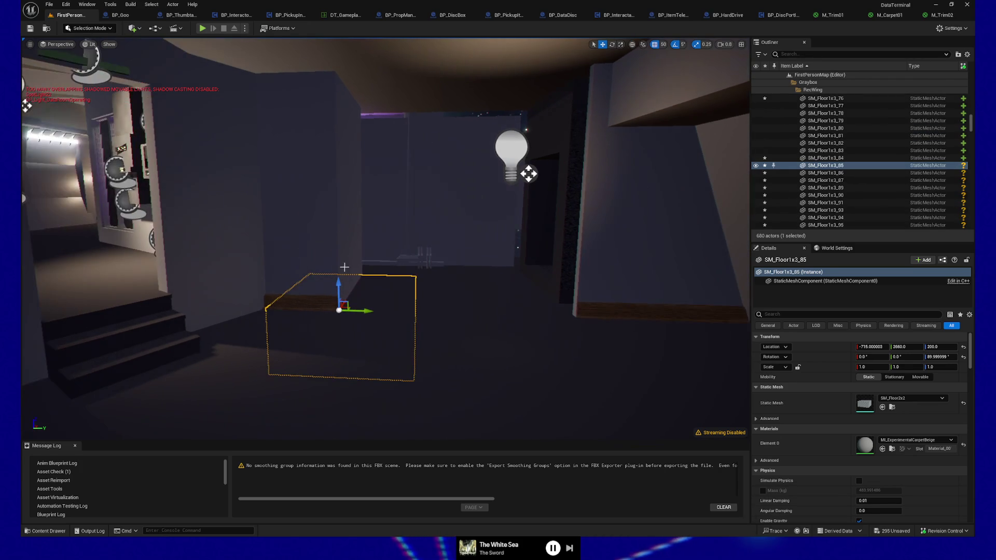
left_click(345, 259)
left_click(306, 294, "ctrl")
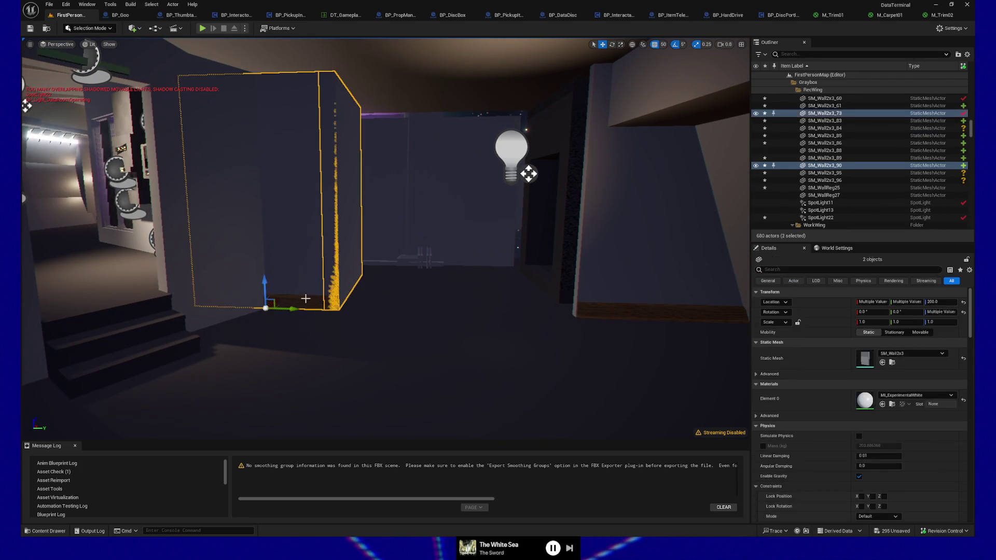
left_click(305, 302, "ctrl")
left_click_drag(290, 311, 359, 313)
Start a first-person Play From Here session on floor tile SM_Floor1x3_6
left_click(426, 351)
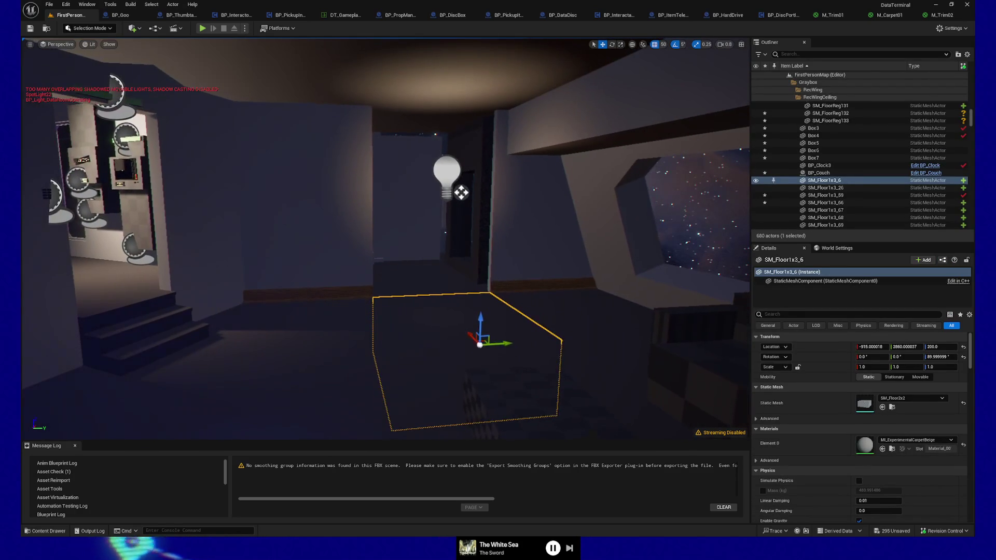
right_click(336, 363)
left_click(336, 357)
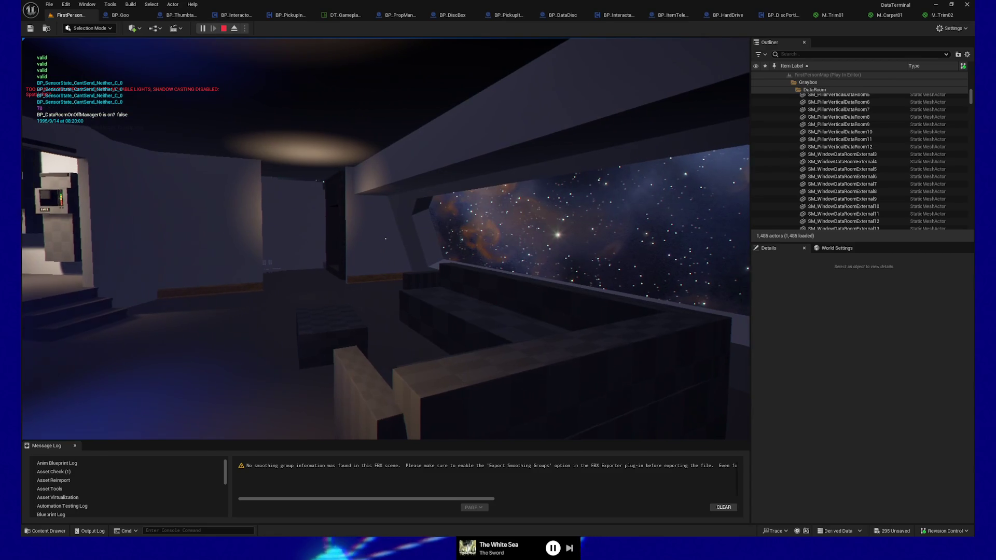
Pause the first-person playtest and quit back to the level editor
key("Escape")
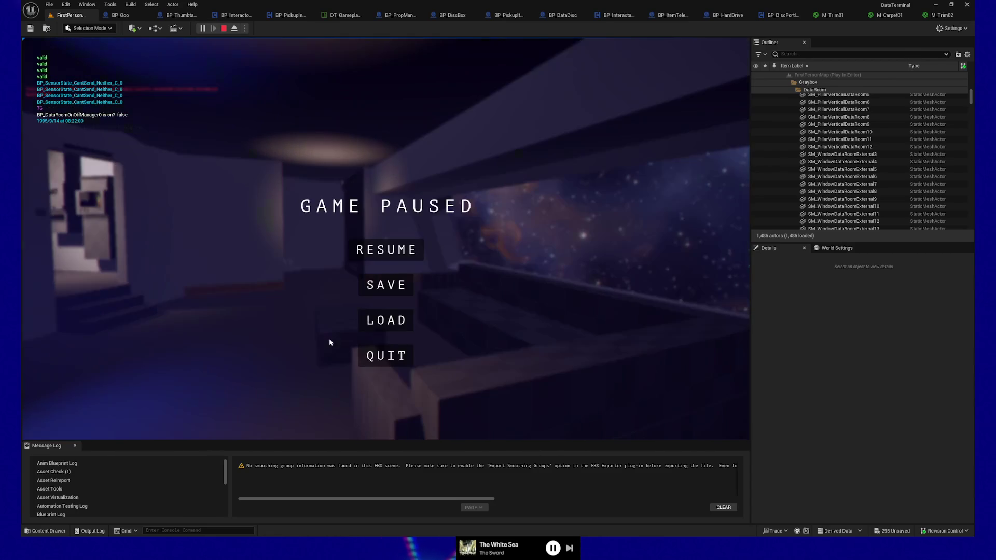
left_click(390, 348)
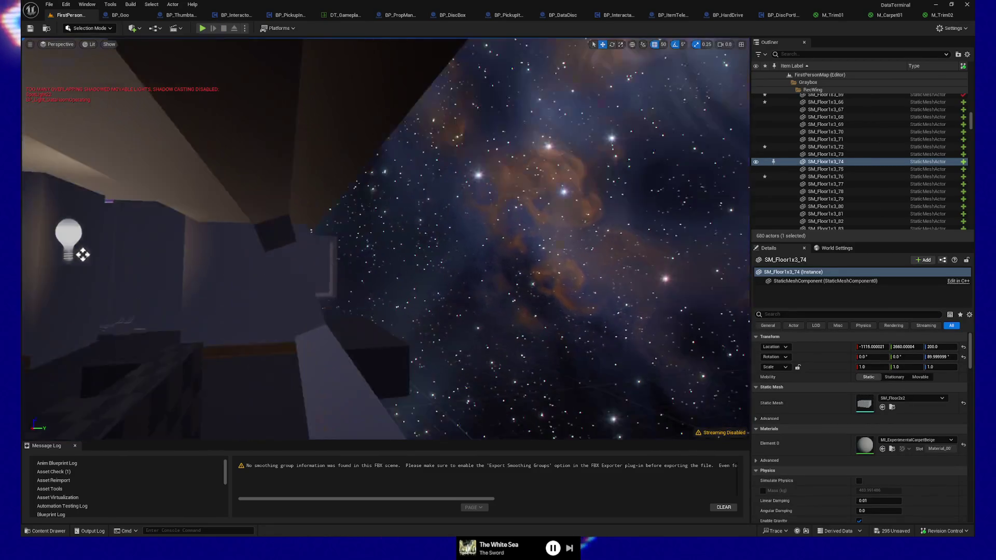
Select RecWing wall panel SM_WallReg25 and its wood trim, undoing the stray selections
left_click(348, 346)
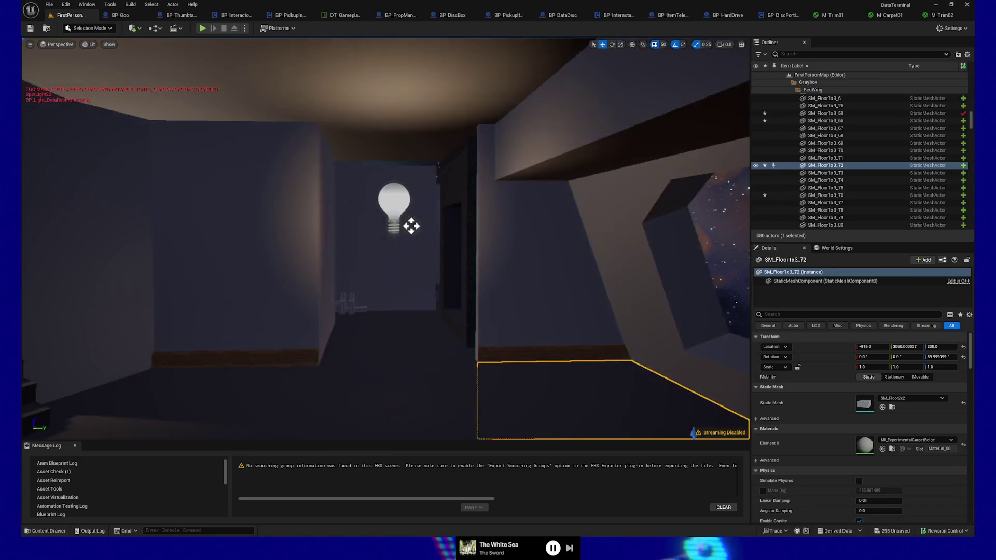
left_click(305, 327)
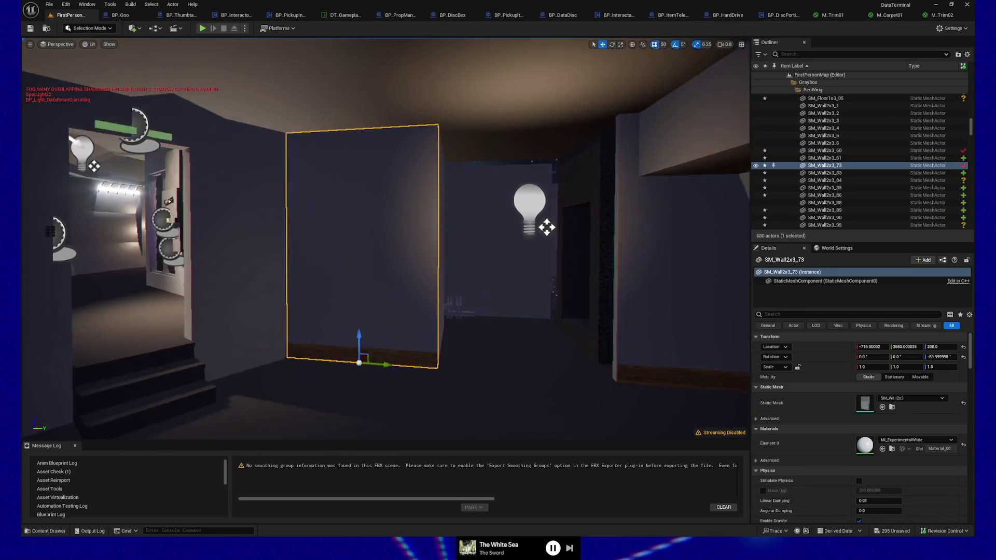
key("ctrl+z")
key("ctrl+z")
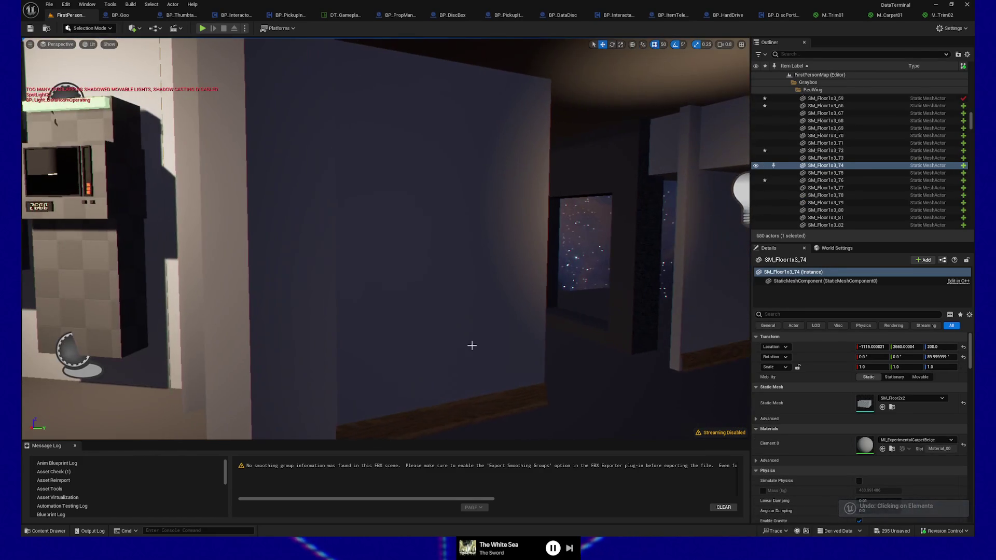
key("ctrl+z")
key("ctrl+z")
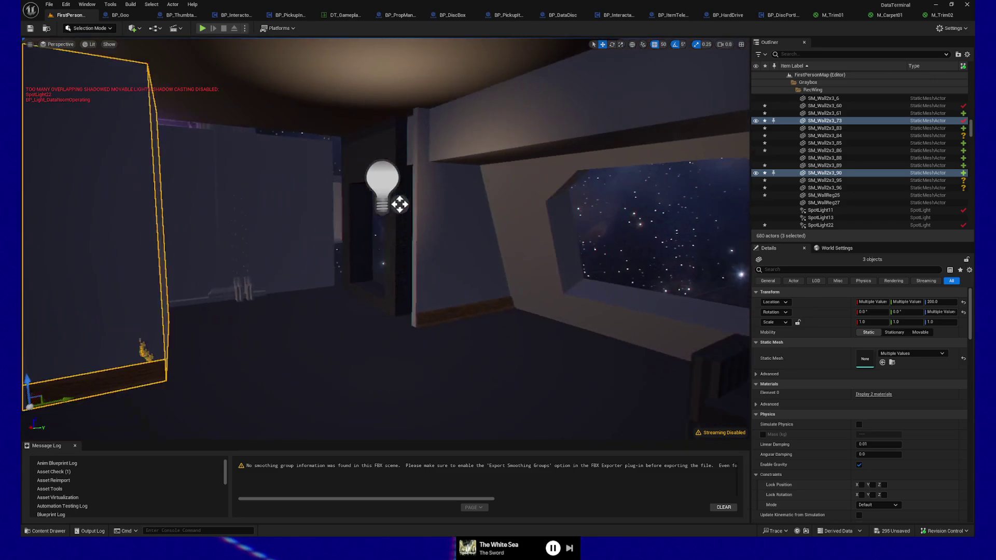
left_click(466, 297)
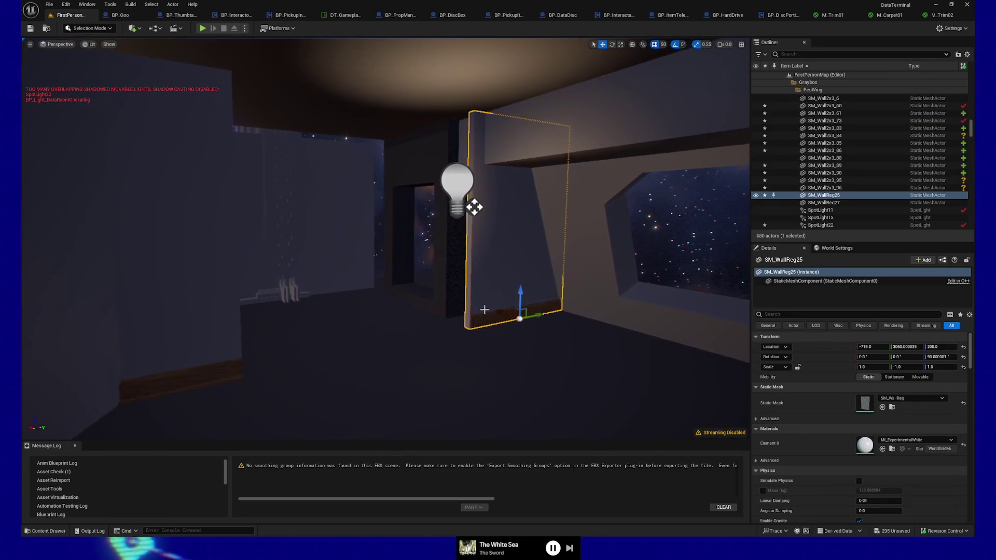
left_click(527, 312, "ctrl")
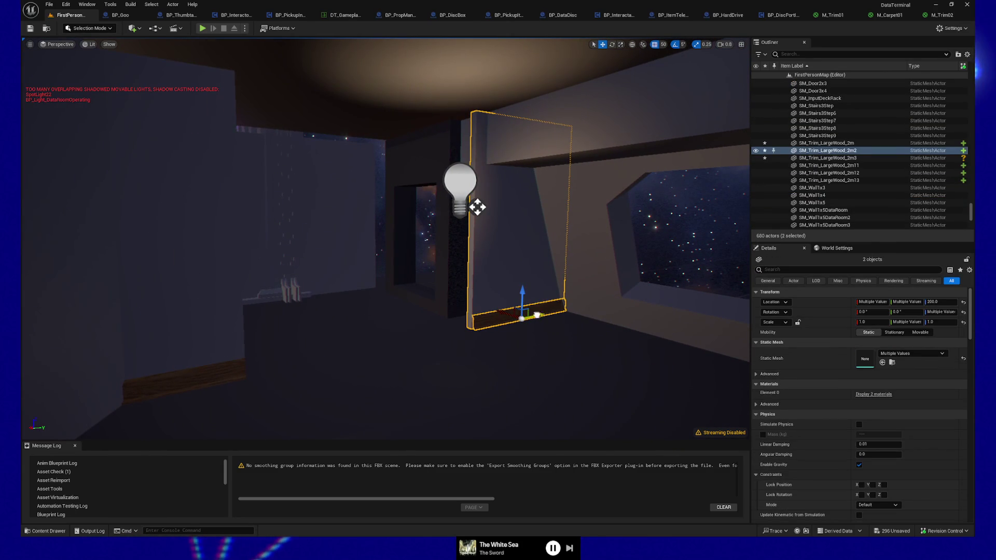
Frame and duplicate the wall and trim, sliding the copy sideways along Y
key("f")
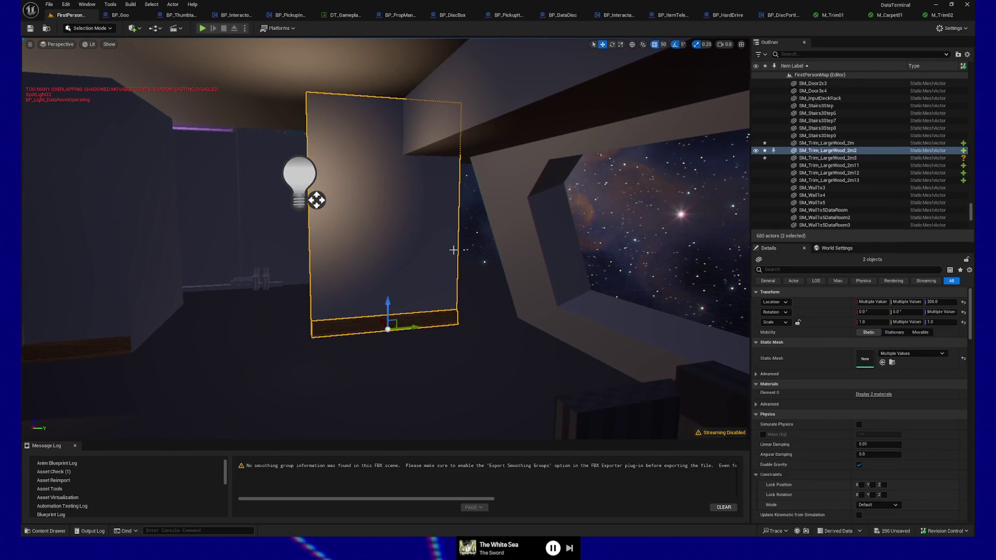
key("ctrl+d")
left_click_drag(410, 327, 476, 322)
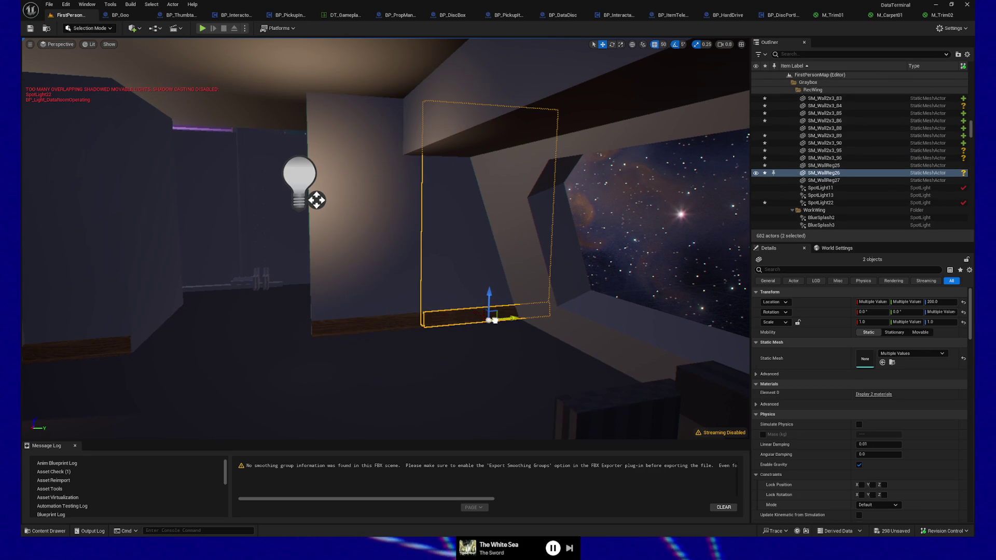
mouse_move(386, 238)
left_mouse_down()
mouse_move(363, 239)
mouse_move(384, 238)
mouse_move(374, 239)
mouse_move(394, 228)
mouse_move(364, 223)
mouse_move(385, 220)
left_mouse_up()
mouse_move(480, 172)
left_mouse_down()
mouse_move(467, 172)
mouse_move(516, 173)
left_mouse_up()
left_click(438, 350)
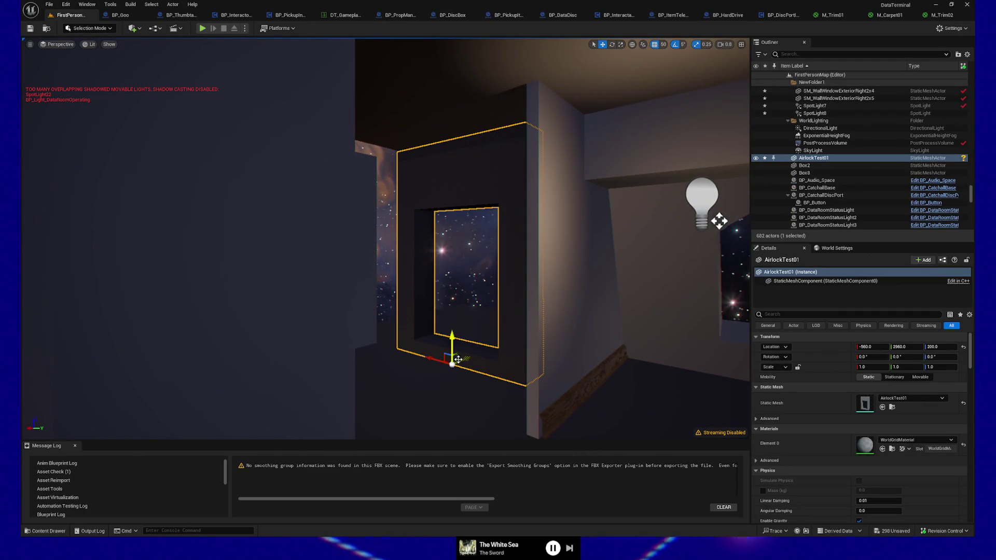
Move AirlockTest01 50 units along Y to 2910, then playtest from the RecWing floor and quit
mouse_move(458, 362)
left_mouse_down()
mouse_move(429, 378)
mouse_move(363, 378)
left_mouse_up()
left_click_drag(475, 214, 474, 384)
right_click(474, 386)
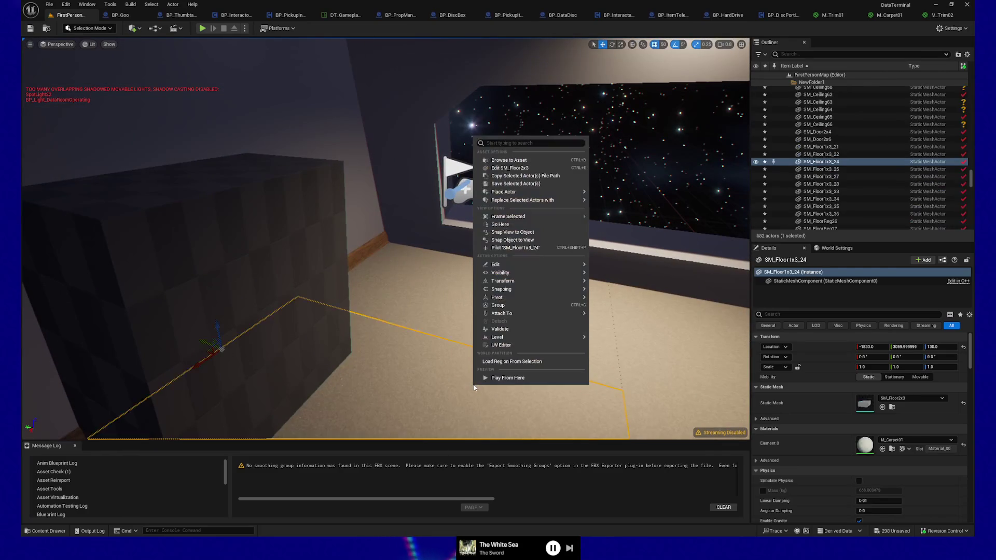
left_click(490, 380)
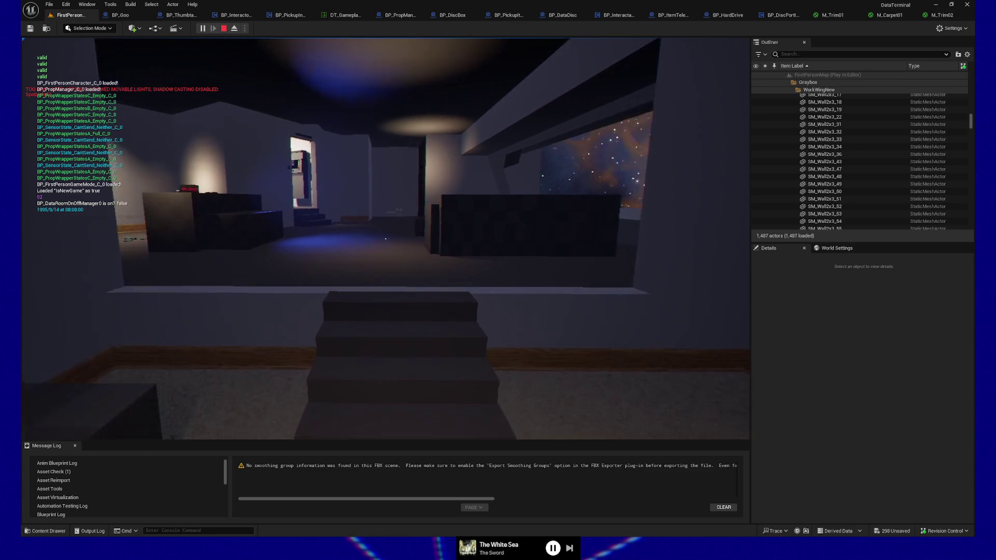
key("Escape")
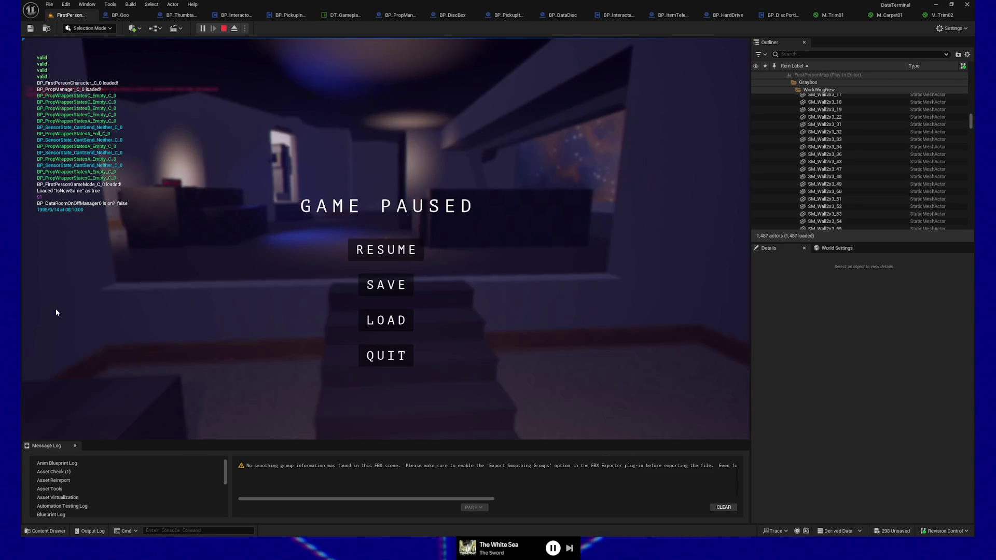
left_click(390, 357)
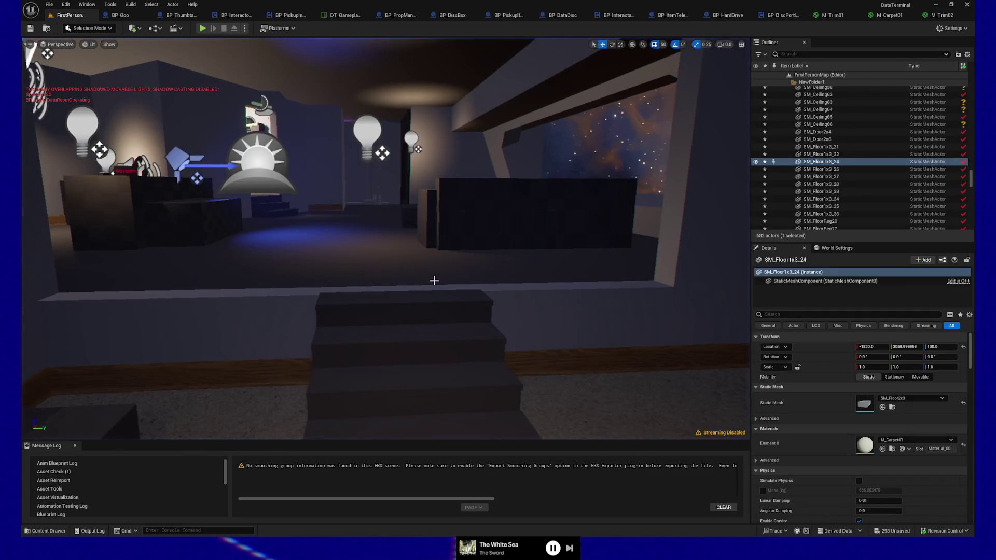
Undo the AirlockTest01 move and the wall duplication, then zoom toward the data room pillars
key("ctrl+z")
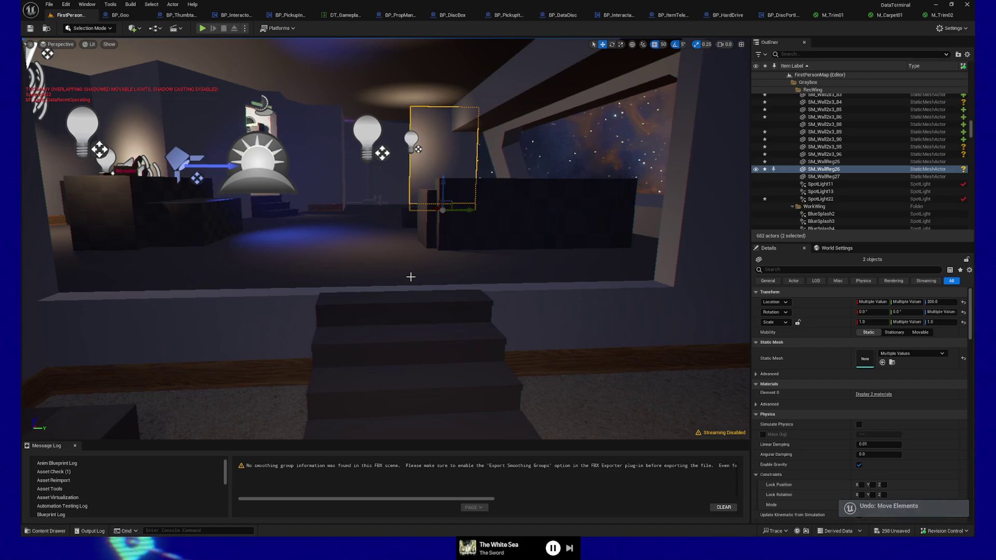
key("ctrl+z")
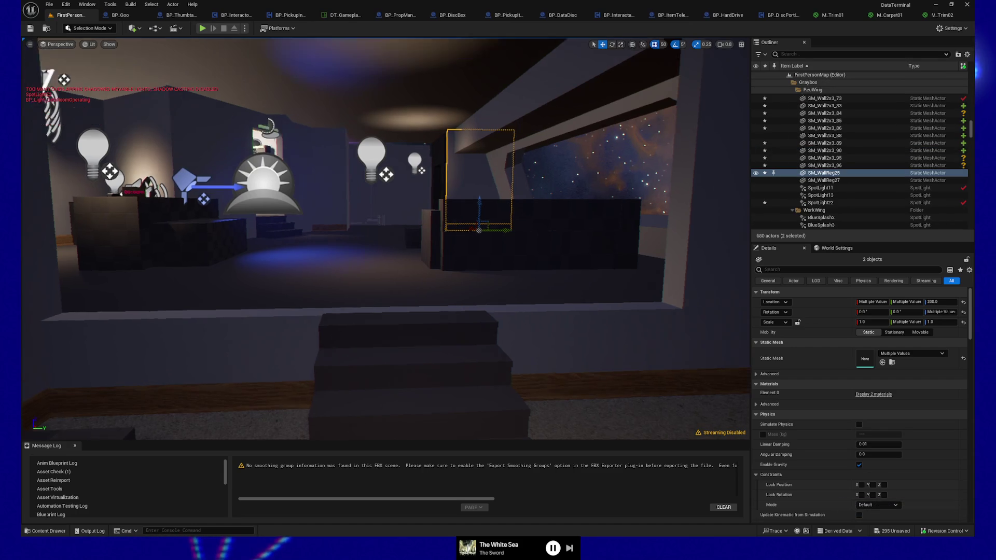
scroll(408, 276, "up", 5)
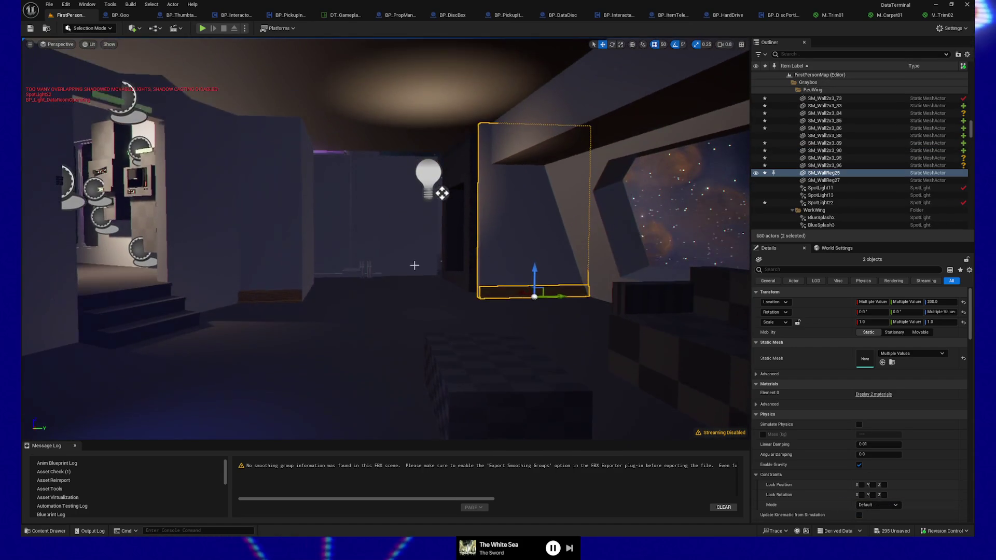
scroll(413, 269, "up", 5)
scroll(386, 239, "down", 5)
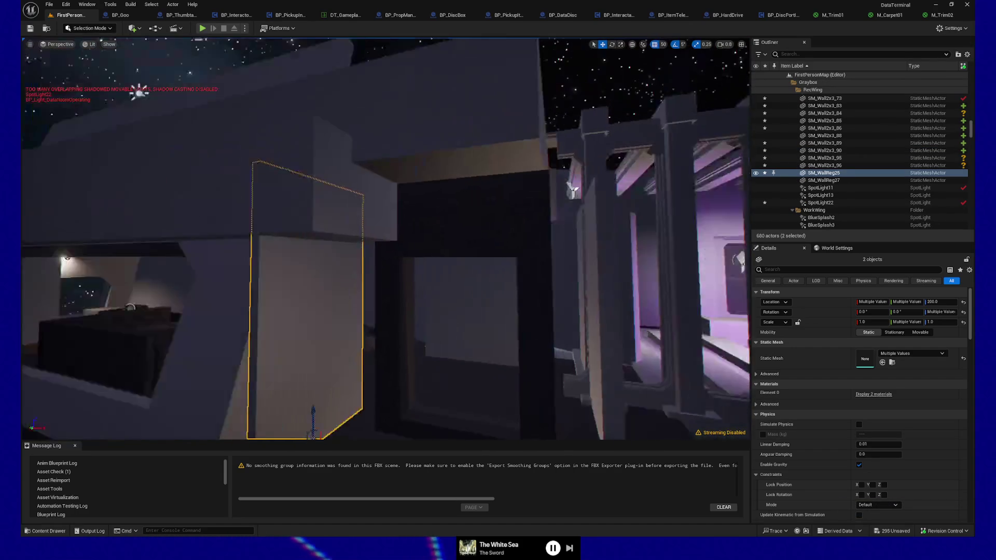
scroll(386, 239, "up", 5)
scroll(386, 239, "down", 5)
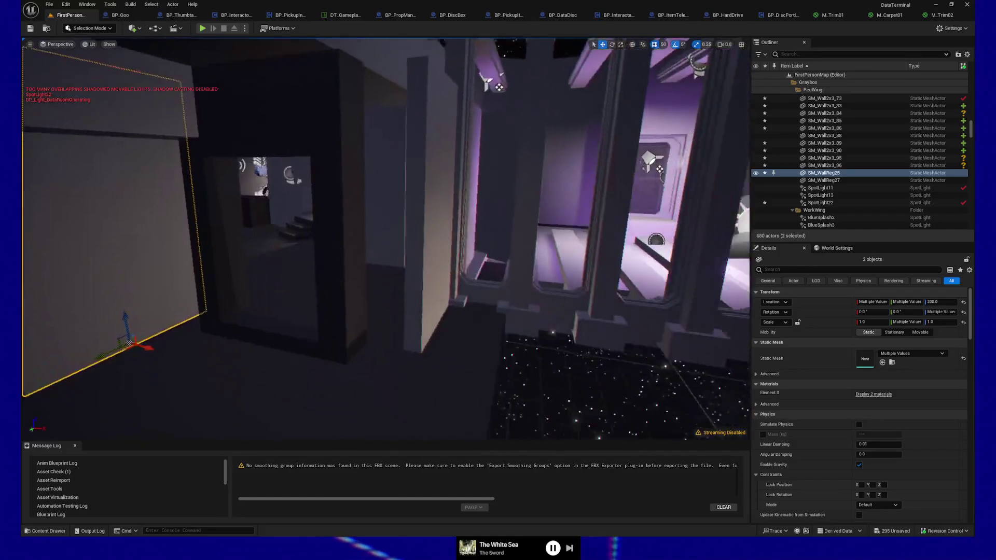
scroll(276, 108, "up", 5)
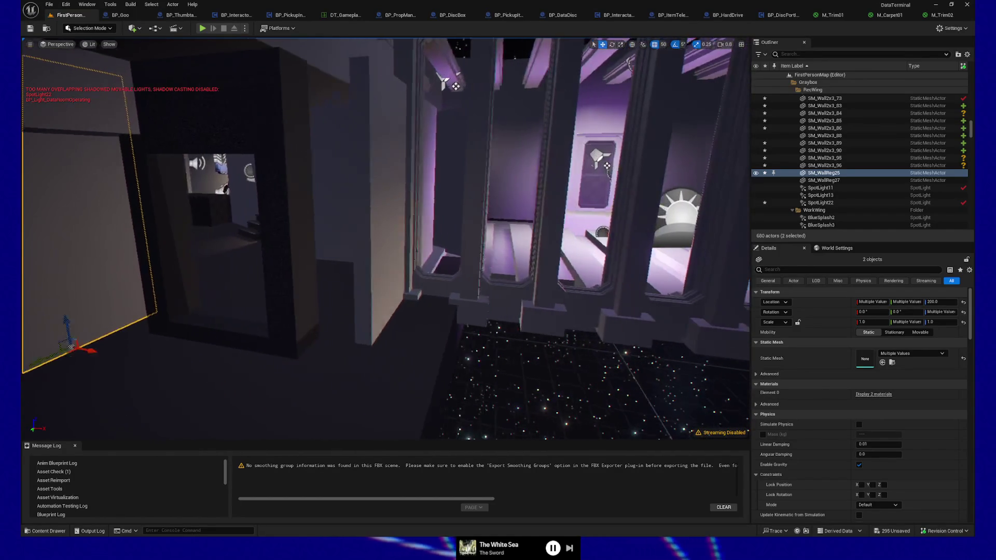
scroll(276, 107, "down", 8)
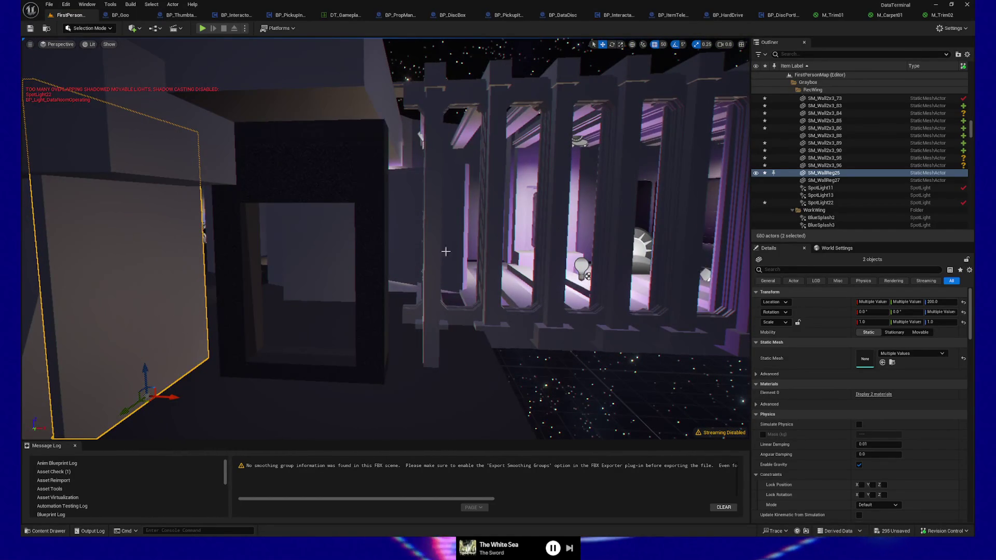
scroll(442, 286, "up", 3)
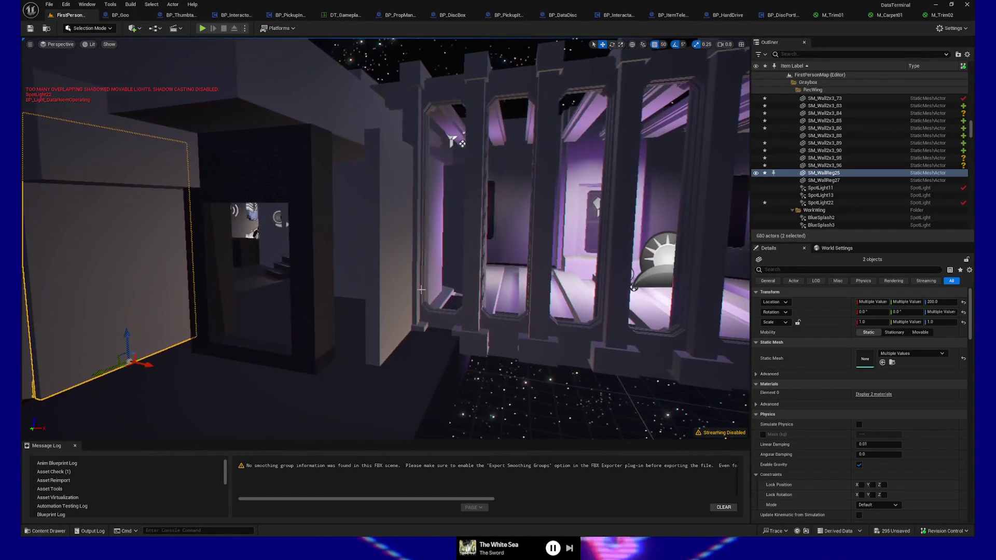
left_click(413, 262)
Duplicate the two RecWing wall panels and move the copies 50 units along X
left_click(441, 262, "ctrl")
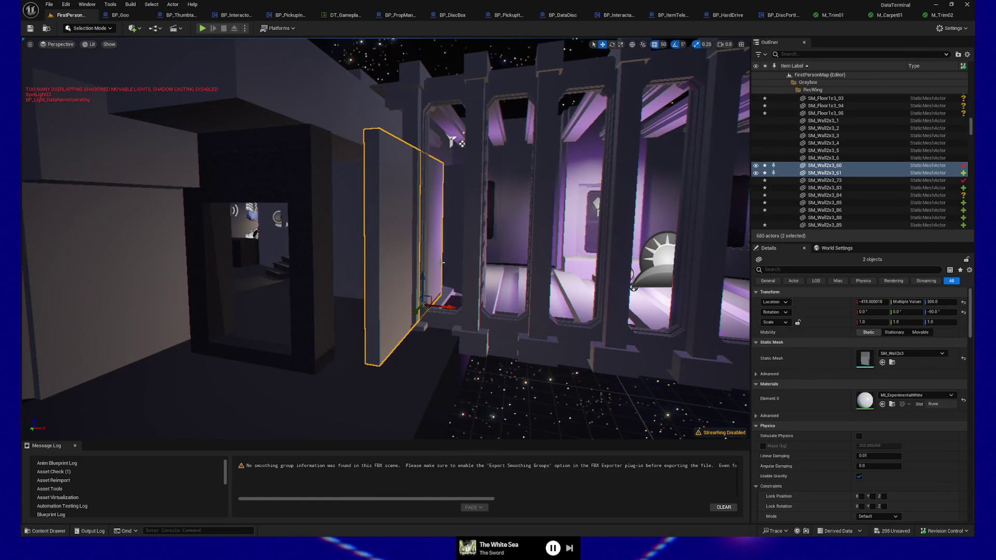
key("ctrl+d")
mouse_move(450, 308)
left_mouse_down()
mouse_move(467, 310)
mouse_move(444, 201)
left_mouse_up()
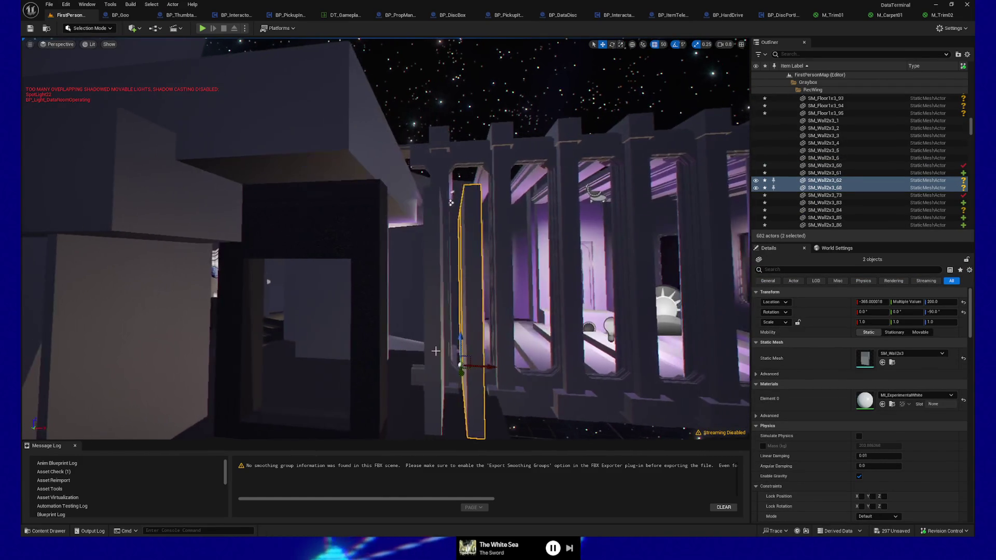
Delete the selected piece and three data room pillars
key("Delete")
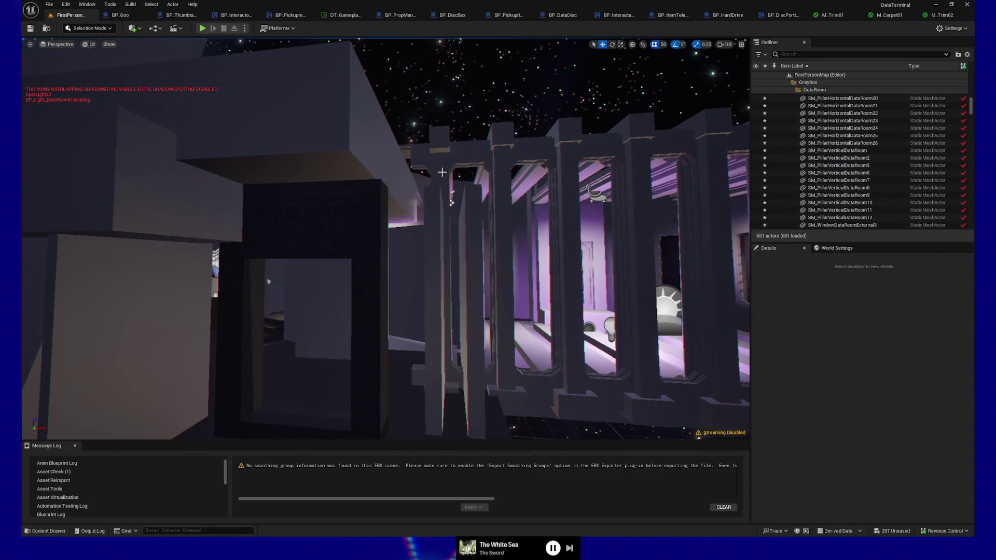
left_click(442, 172)
key("Delete")
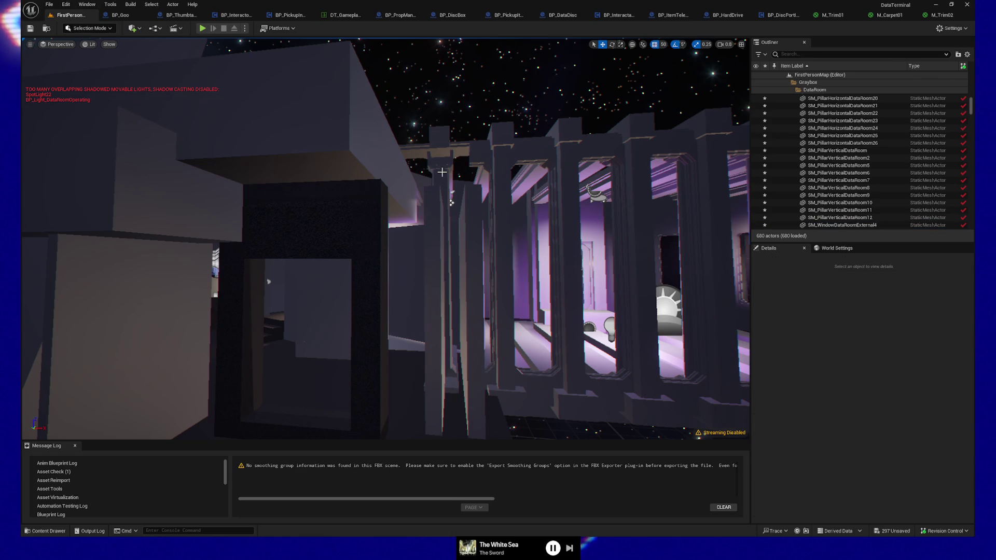
left_click(442, 172)
key("Delete")
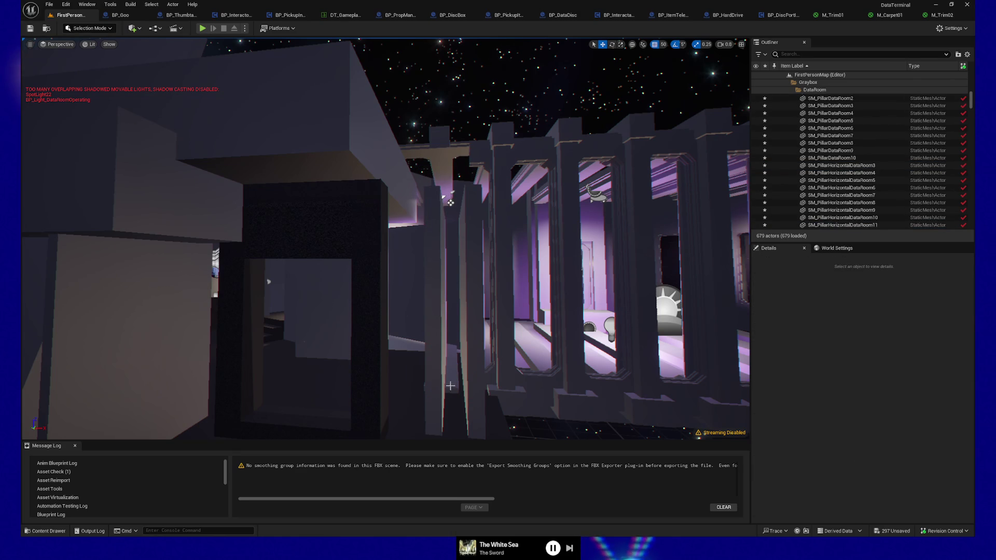
left_click(456, 381)
key("Delete")
scroll(456, 383, "up", 5)
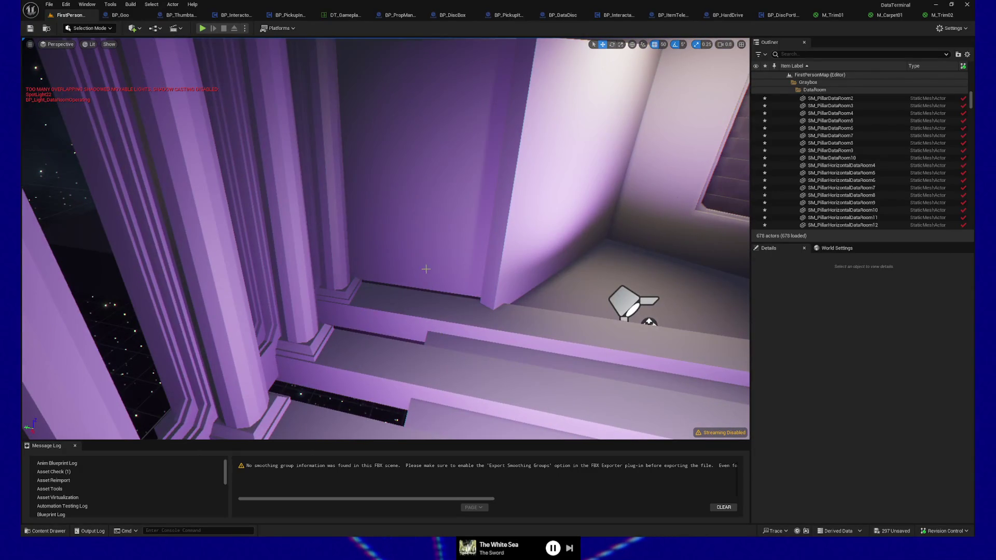
Switch the gizmo to local space, set grid snap to 1, and position angled wall SM_Wall2x3_89
left_click(649, 322)
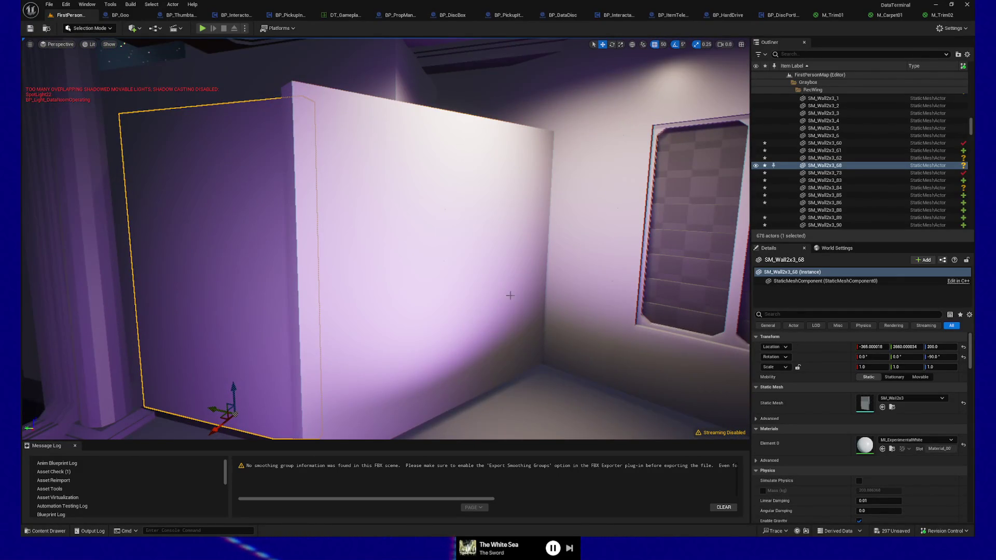
left_click(464, 346)
left_click(397, 365)
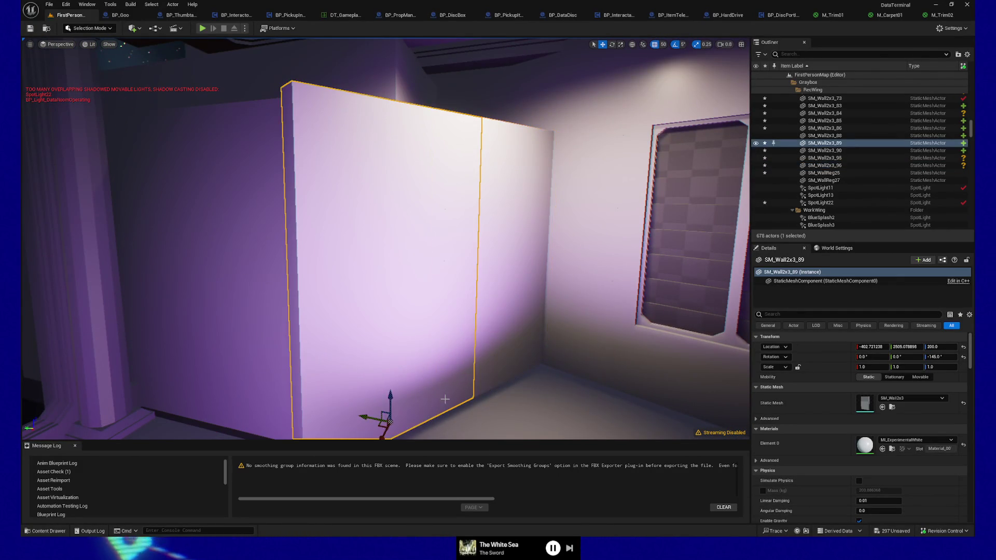
left_click(631, 44)
left_click_drag(436, 345, 445, 341)
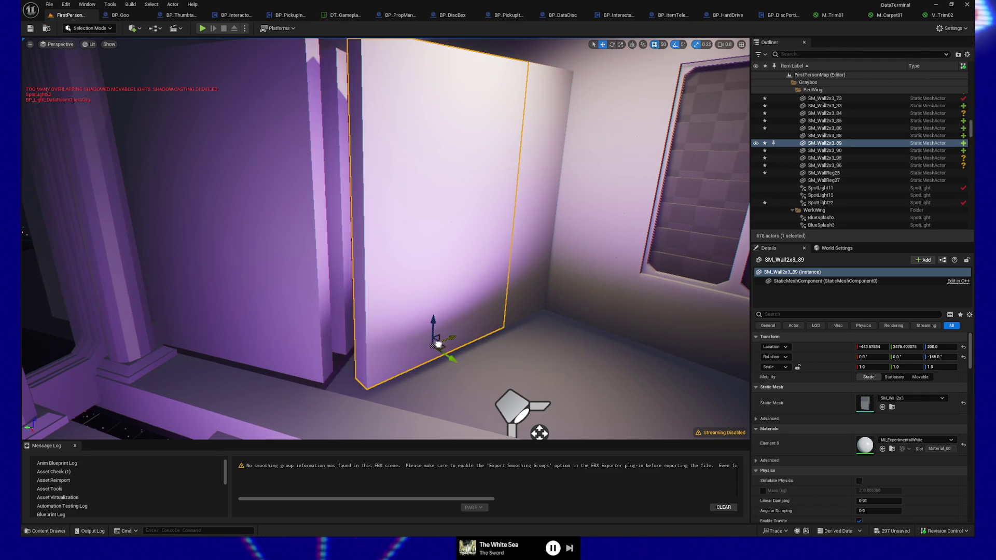
left_click(663, 45)
left_click(674, 65)
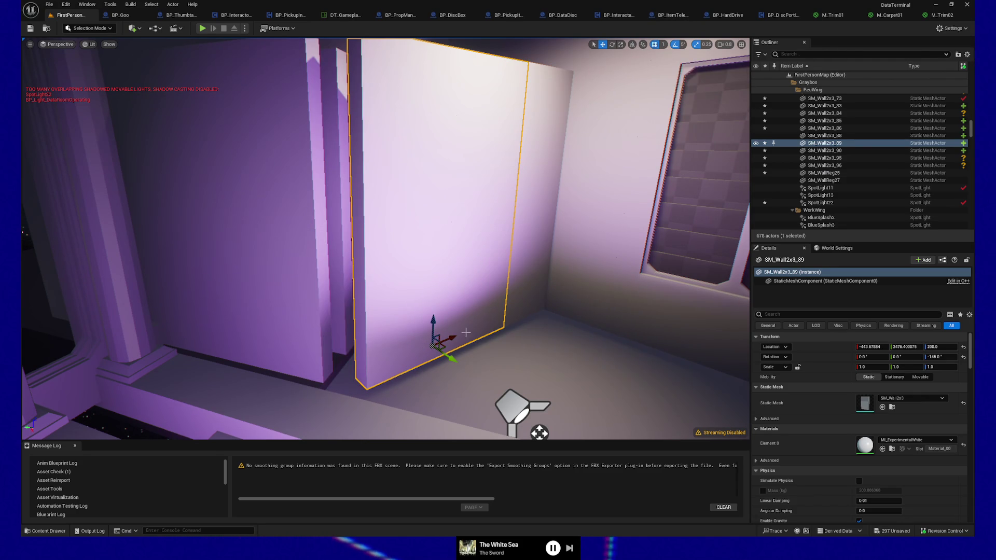
mouse_move(453, 342)
left_mouse_down()
mouse_move(433, 348)
mouse_move(439, 343)
left_mouse_up()
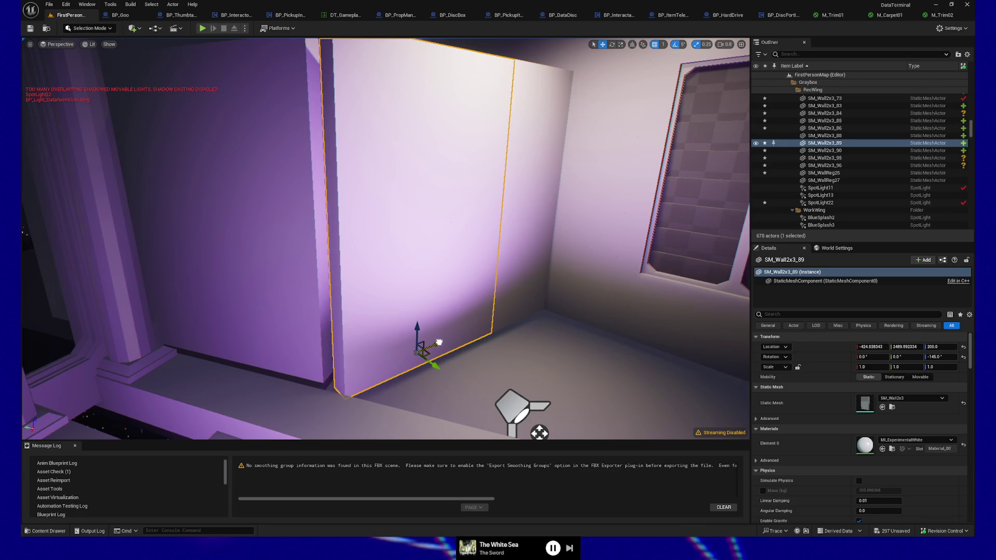
Add SM_Wall2x3_96 and slide both angled walls along their Y axis
left_click(525, 310, "ctrl")
mouse_move(513, 332)
left_mouse_down()
mouse_move(473, 304)
mouse_move(487, 311)
mouse_move(487, 324)
mouse_move(467, 332)
mouse_move(456, 311)
mouse_move(446, 316)
mouse_move(467, 343)
mouse_move(582, 356)
mouse_move(438, 363)
mouse_move(494, 367)
mouse_move(508, 345)
mouse_move(334, 289)
left_mouse_up()
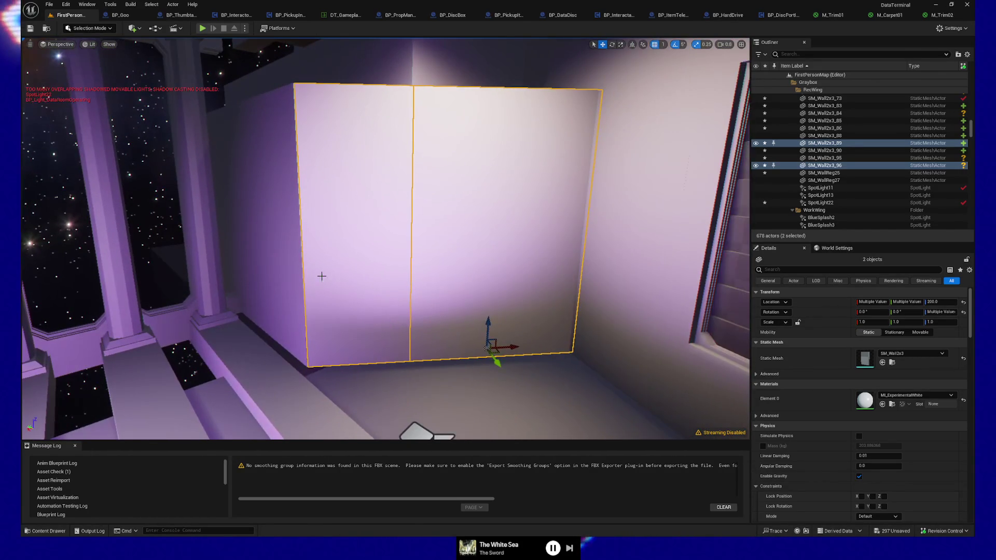
mouse_move(402, 307)
left_mouse_down()
mouse_move(249, 296)
mouse_move(238, 317)
mouse_move(254, 306)
mouse_move(402, 307)
left_mouse_up()
Scale floor tile SM_Floor1x3_86 down to 0.5 along Y
left_click(443, 250)
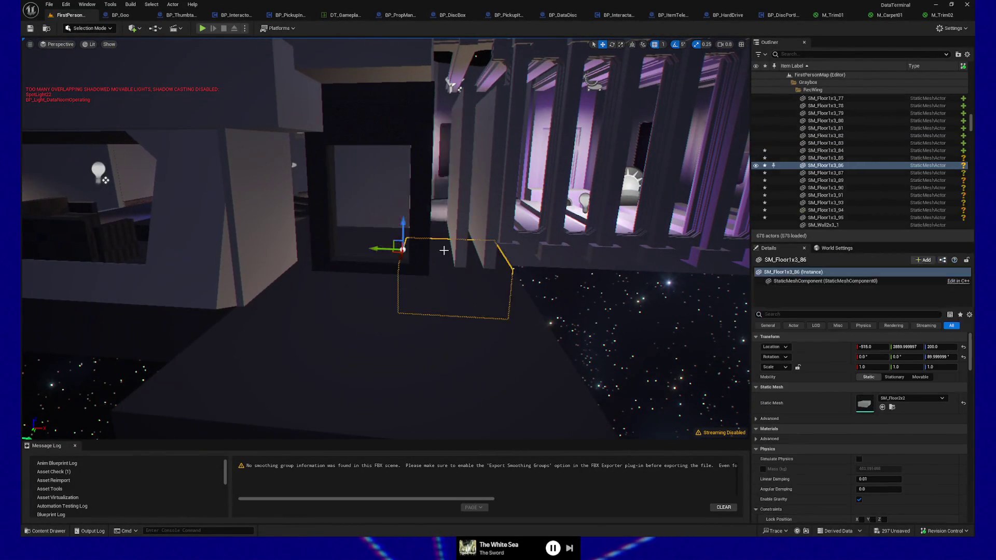
left_click(454, 322)
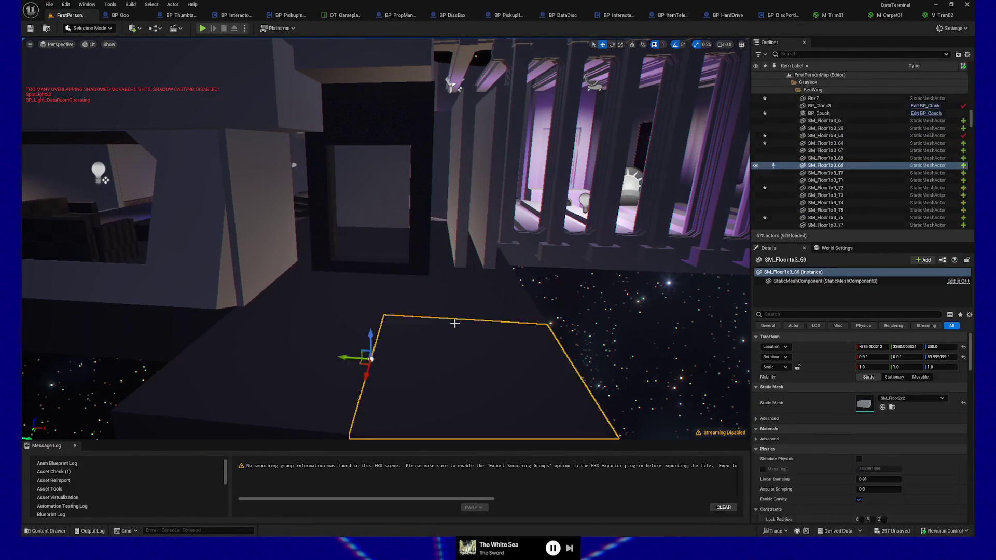
left_click(442, 252)
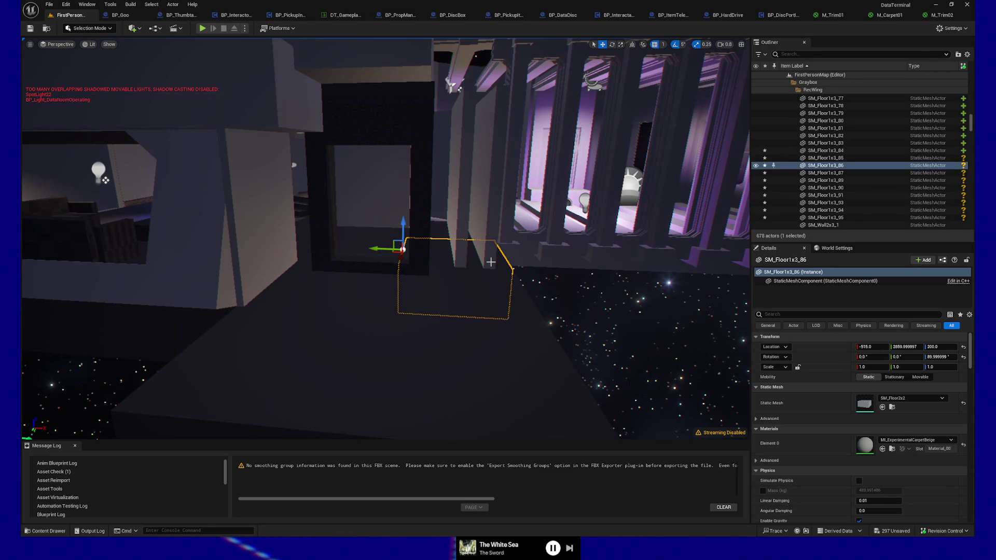
key("e")
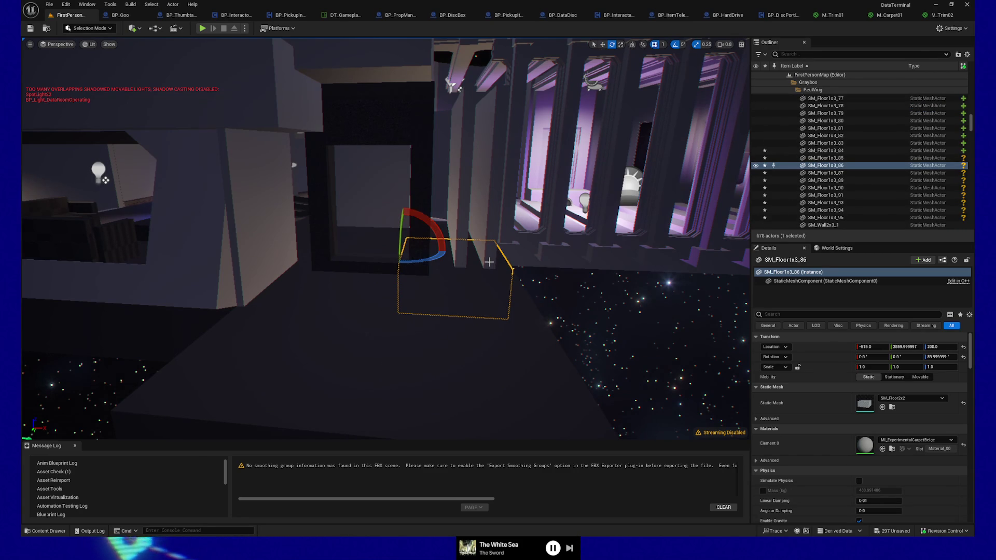
mouse_move(379, 249)
left_mouse_down()
mouse_move(391, 249)
mouse_move(384, 197)
left_mouse_up()
key("q")
Shrink the neighbouring floor tile SM_Floor1x3_87 to 0.75 along Y
mouse_move(375, 305)
left_mouse_down()
mouse_move(381, 284)
mouse_move(376, 304)
left_mouse_up()
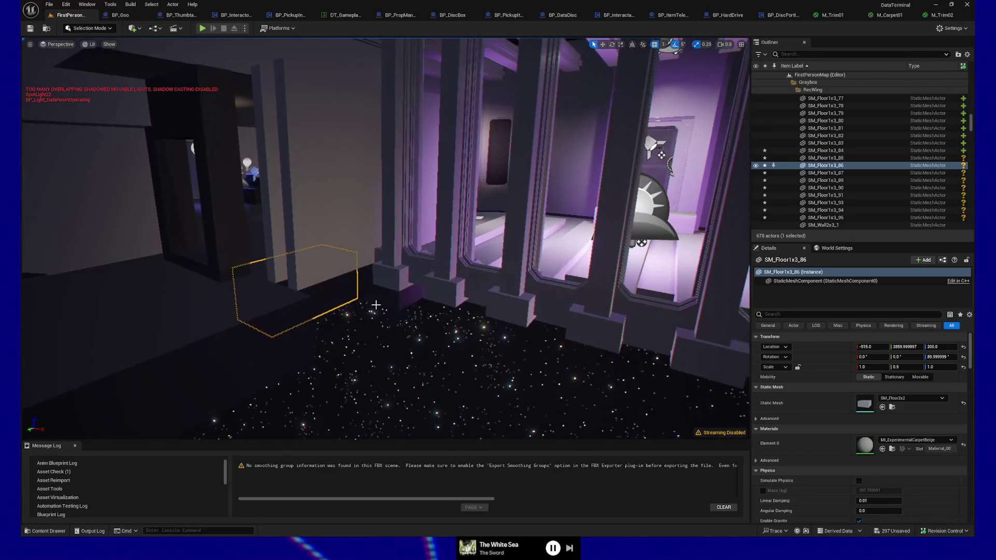
left_click(379, 302)
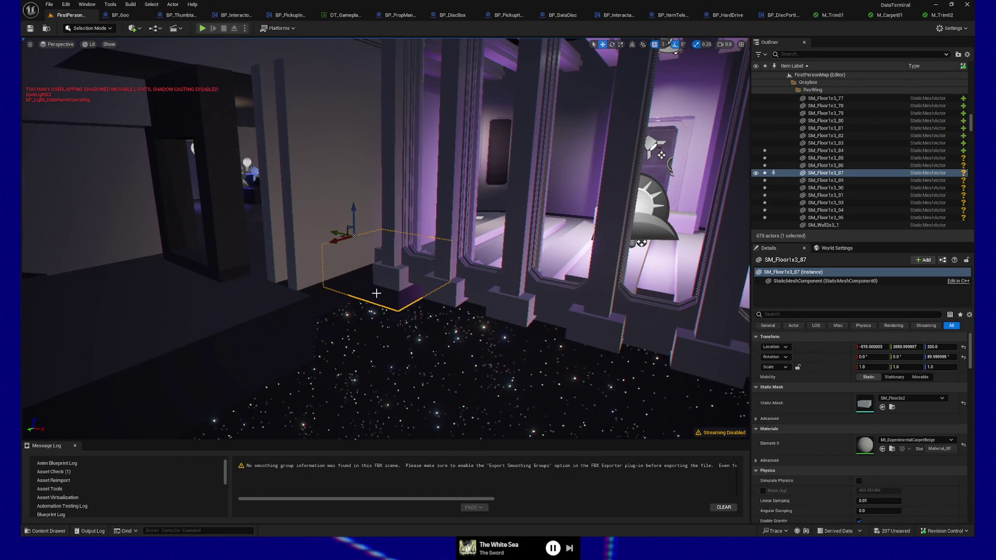
left_click_drag(337, 230, 332, 238)
left_click(393, 124)
left_click_drag(393, 123, 394, 136)
Duplicate SM_Wall2x3_90 as SM_Wall2x3_97 and, after changing grid snap, slide it to X -465
left_click(297, 305)
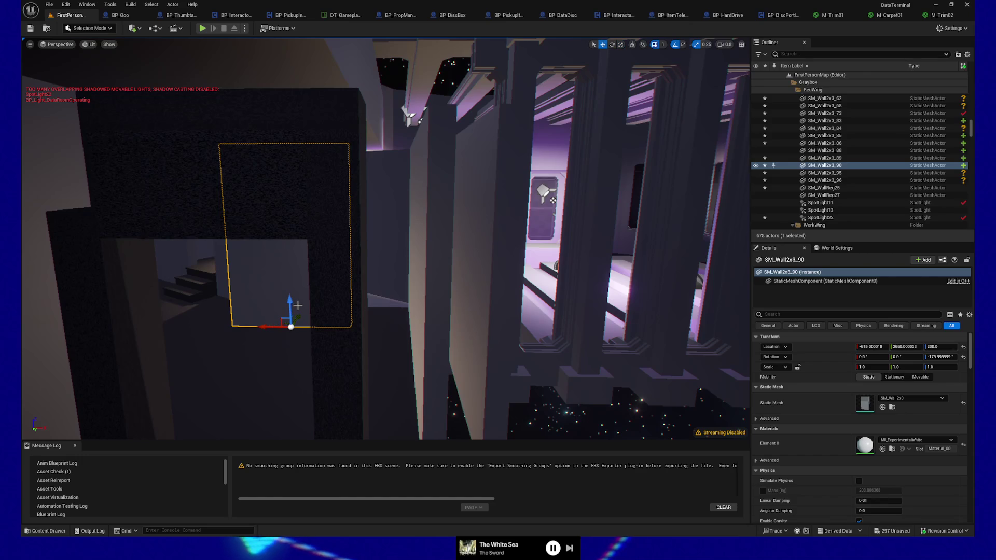
left_click_drag(262, 326, 356, 327, "alt")
key("ctrl+z")
left_click(659, 44)
left_click(680, 90)
mouse_move(273, 327)
left_mouse_down()
mouse_move(351, 327)
mouse_move(348, 364)
mouse_move(299, 383)
left_mouse_up()
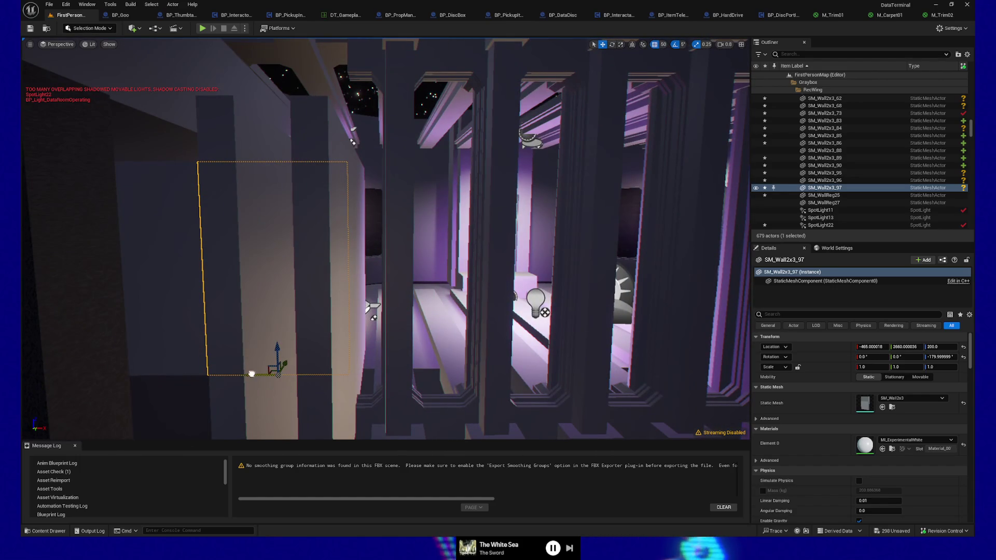
Select SM_Wall2x3_90 and SM_Wall2x3_97 together and check their placement from another angle
left_click_drag(263, 374, 156, 355)
left_click(179, 359)
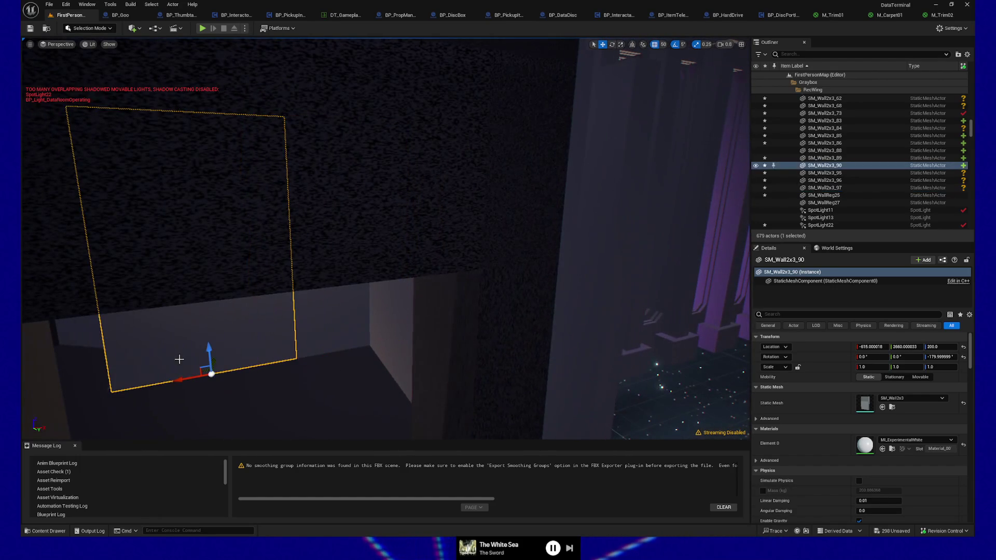
left_click(322, 344)
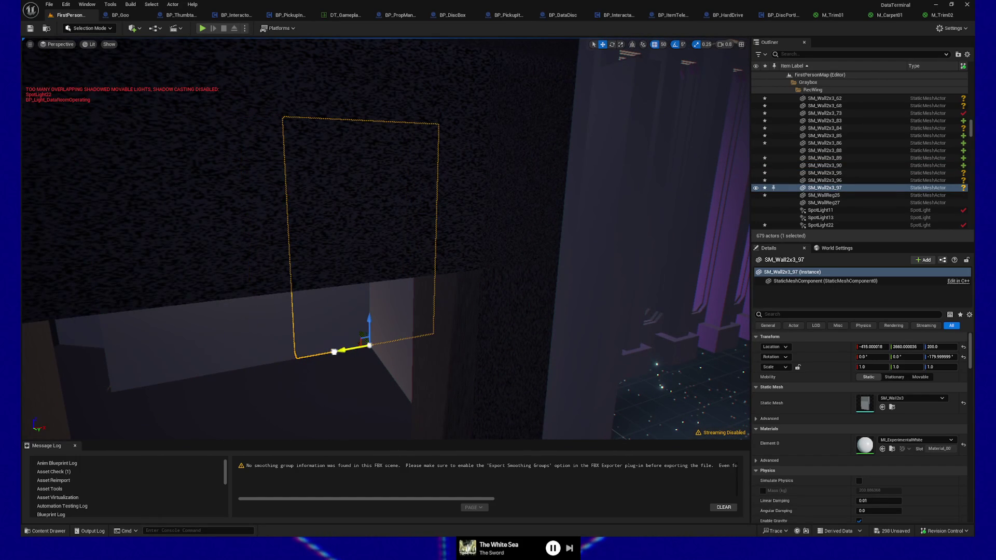
left_click(269, 343, "ctrl")
mouse_move(211, 367)
left_mouse_down()
mouse_move(196, 378)
mouse_move(208, 353)
mouse_move(198, 353)
mouse_move(445, 258)
mouse_move(394, 292)
mouse_move(360, 390)
left_mouse_up()
right_click(351, 396)
Start a quick play session, stop it, and bring the view back into the room
left_click(364, 387)
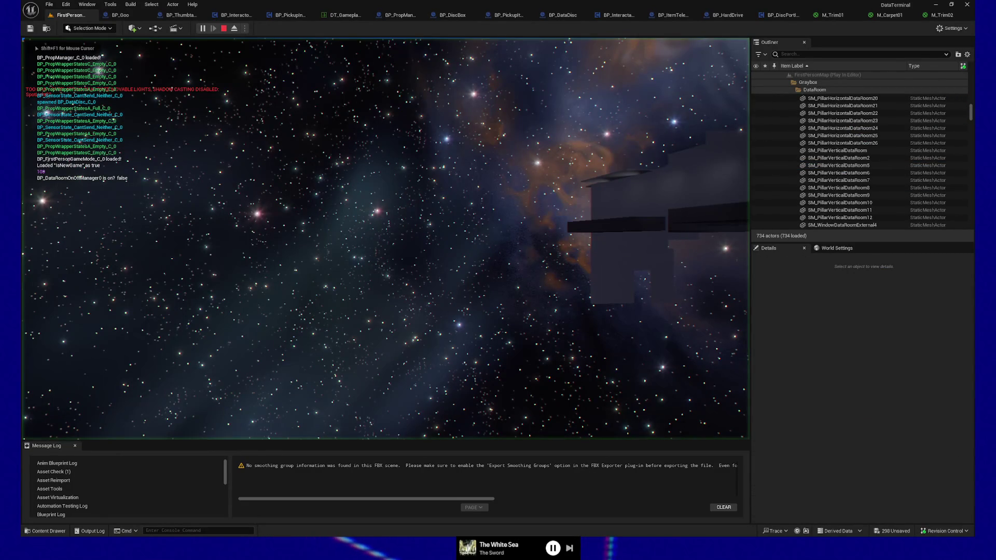
key("Escape")
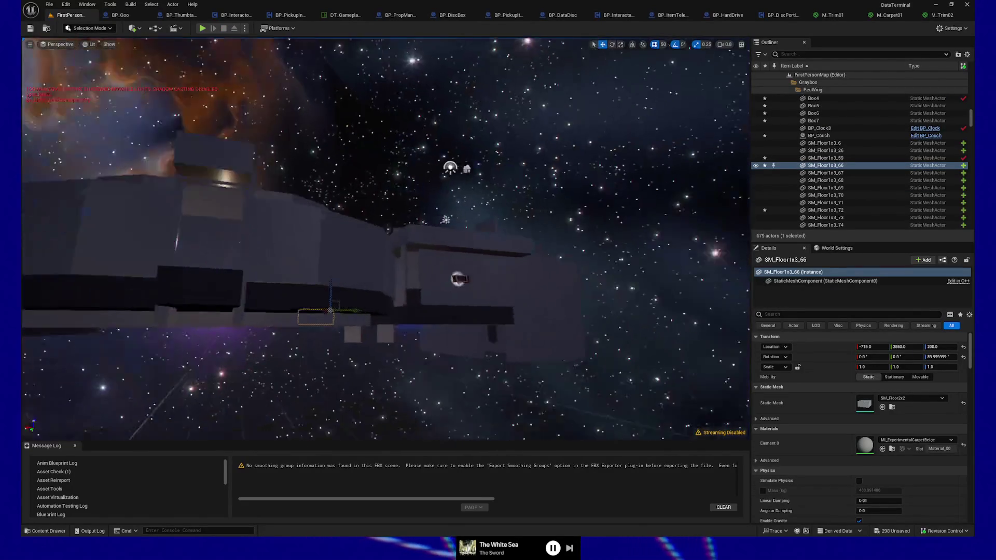
key("w")
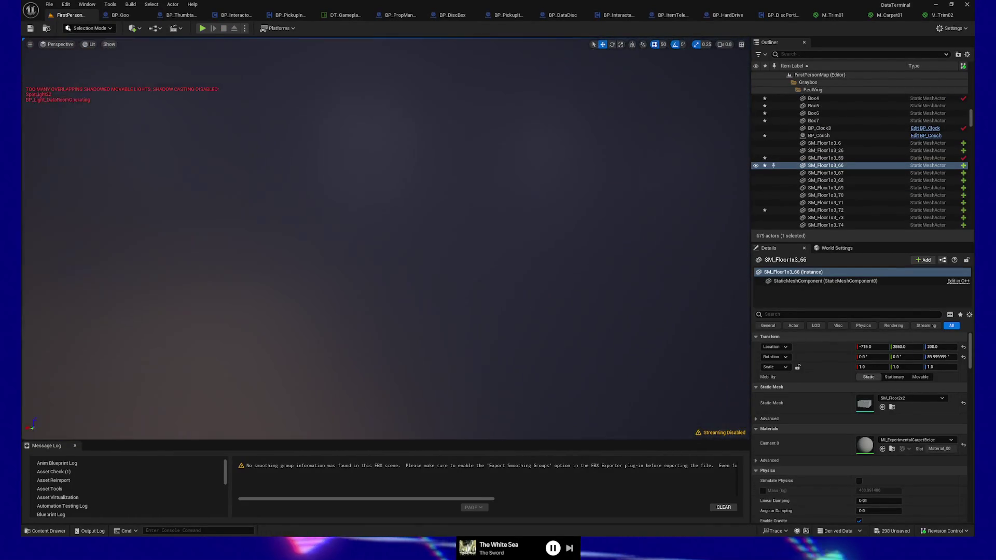
key("s")
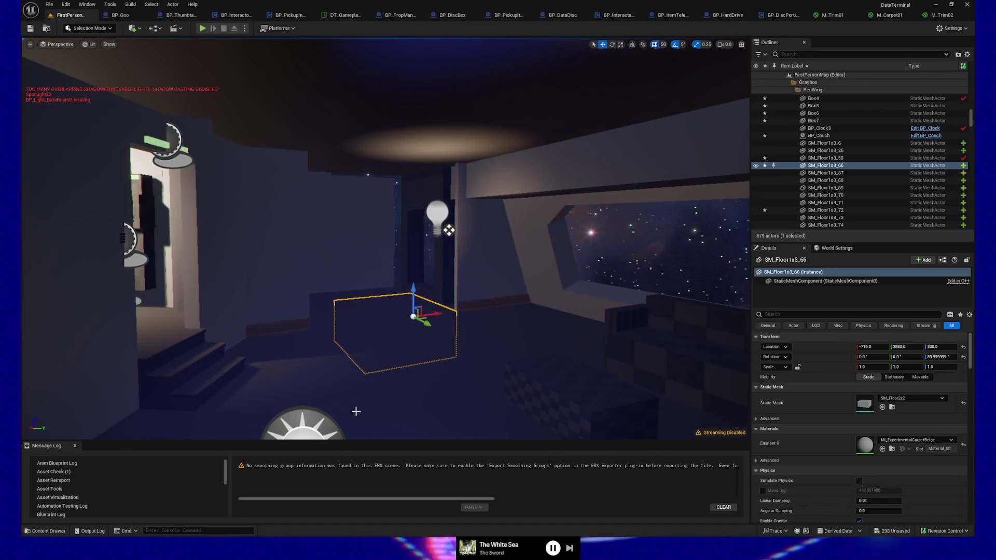
Play From Here inside RecWing, walk toward the wall corner and starry doorway, then pause
right_click(355, 411)
left_click(370, 404)
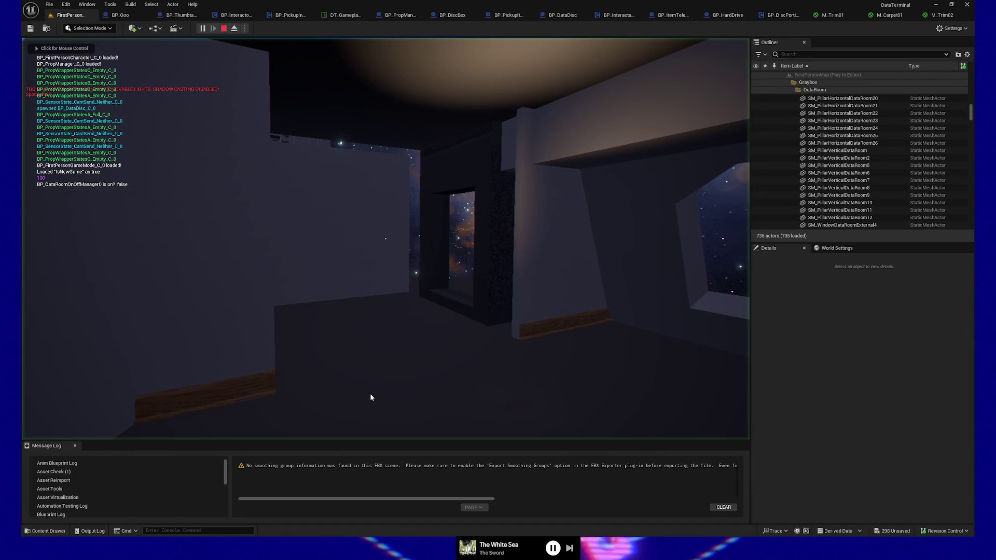
left_click(370, 394)
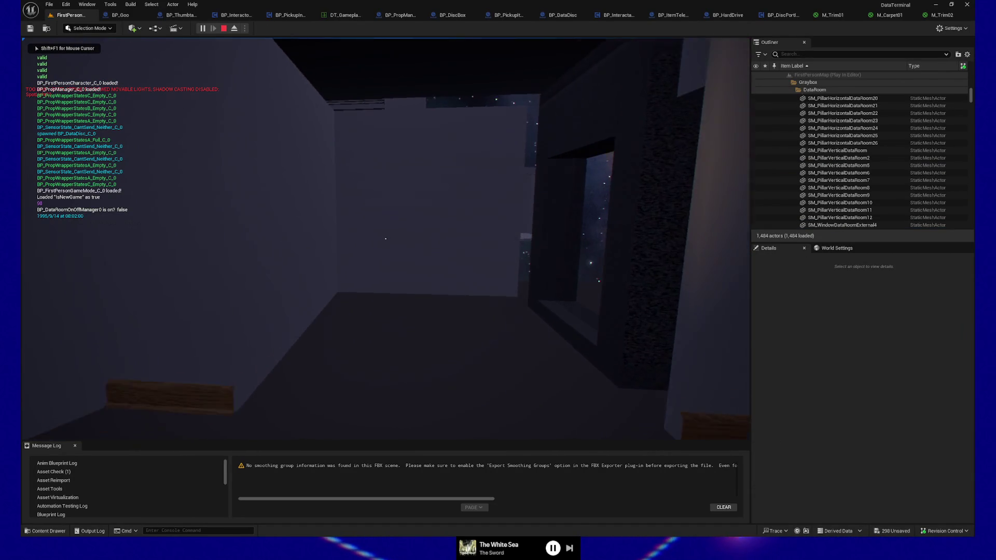
key("s")
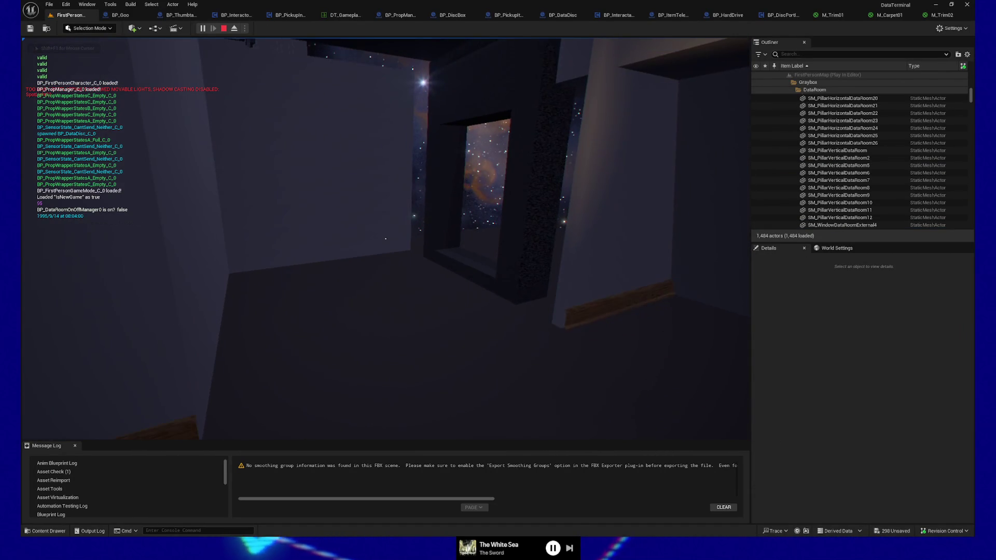
key("w")
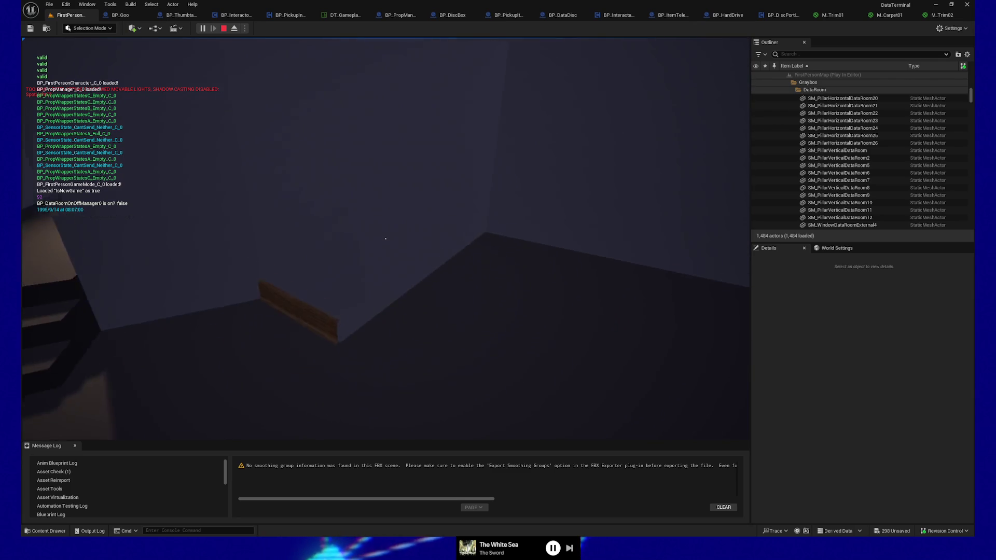
key("w")
key("w")
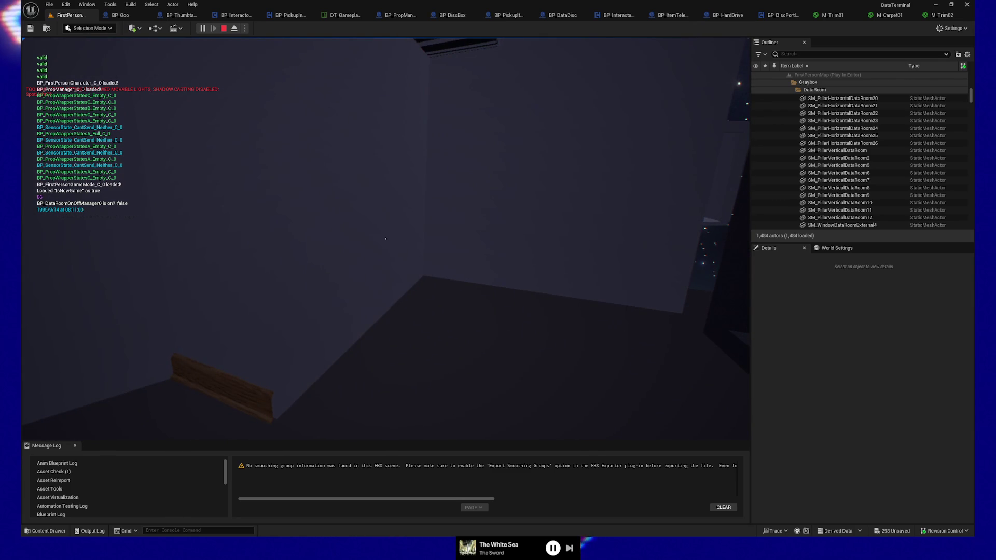
key("Escape")
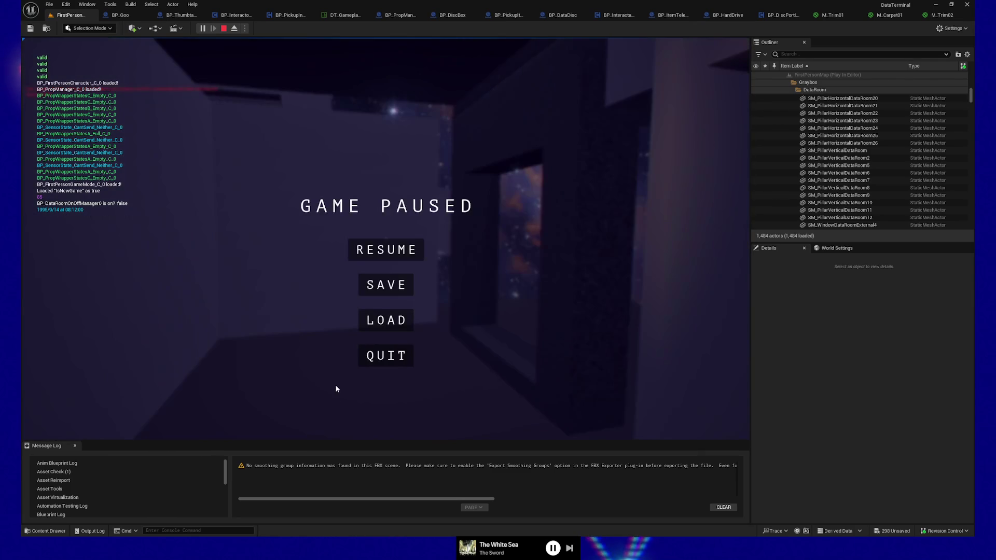
left_click(372, 360)
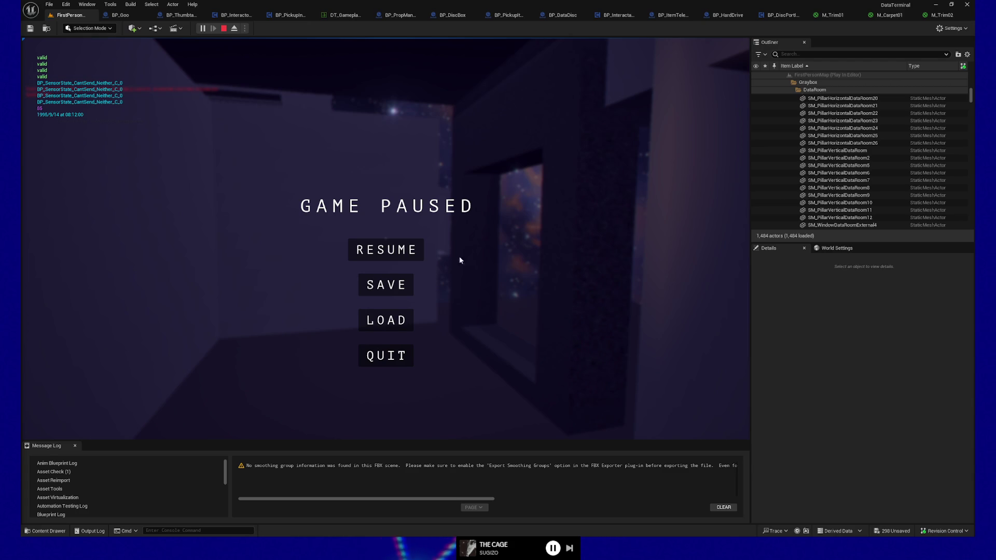
Resume and walk the data room toward the lit doorway and starry window, then pause again
left_click(400, 250)
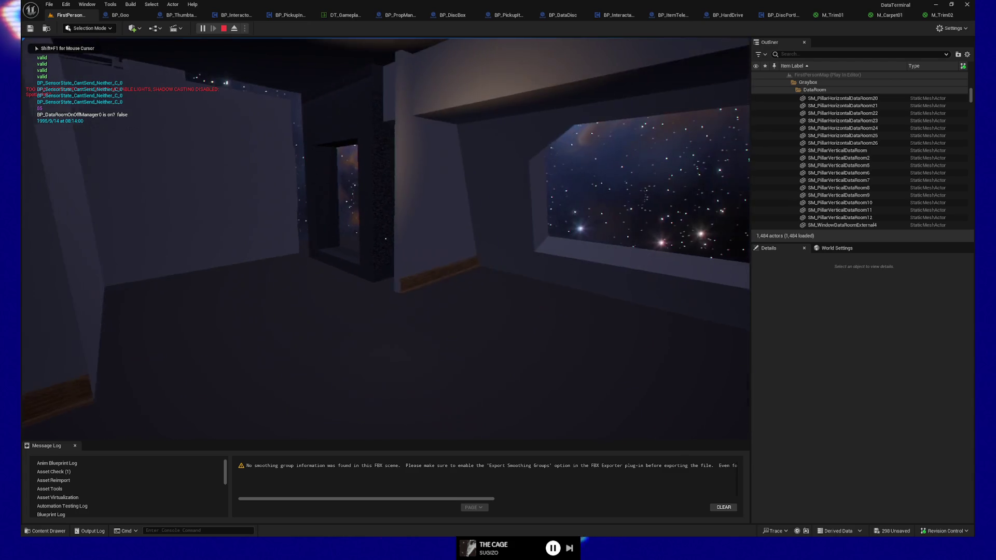
key("w")
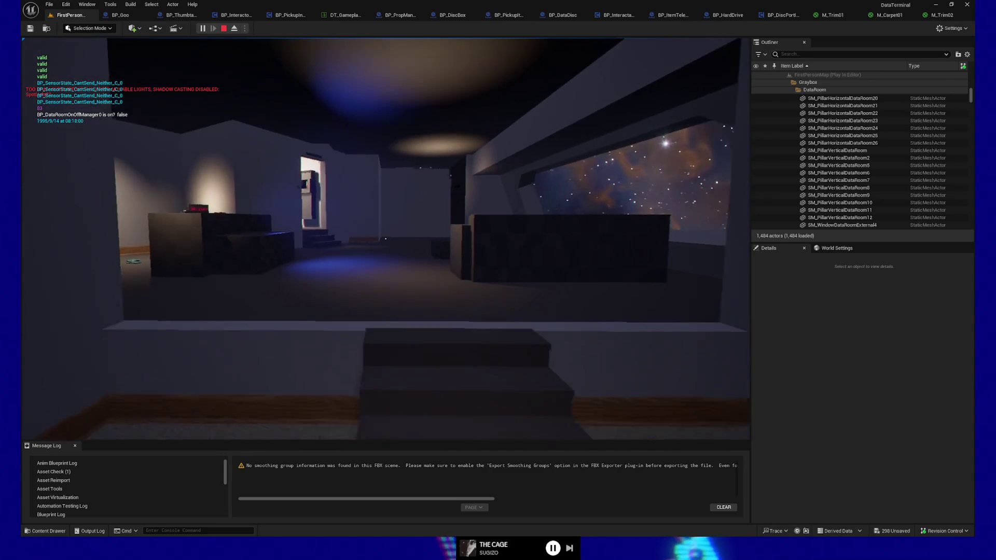
key("w")
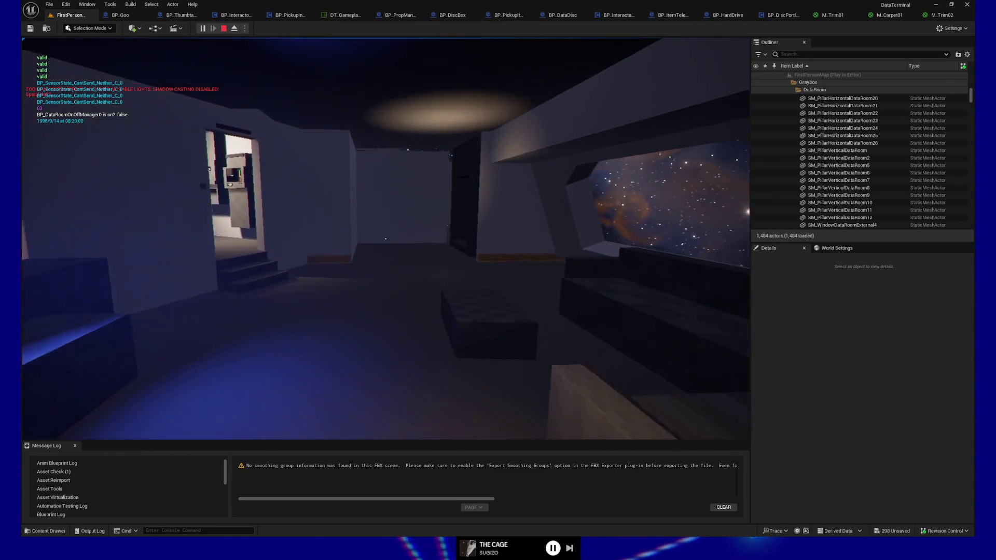
key("w")
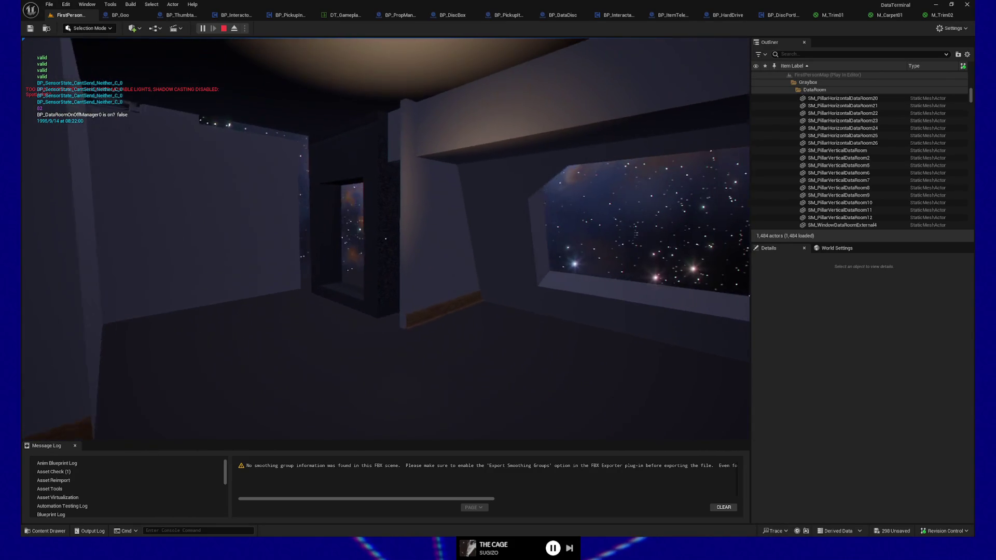
key("w")
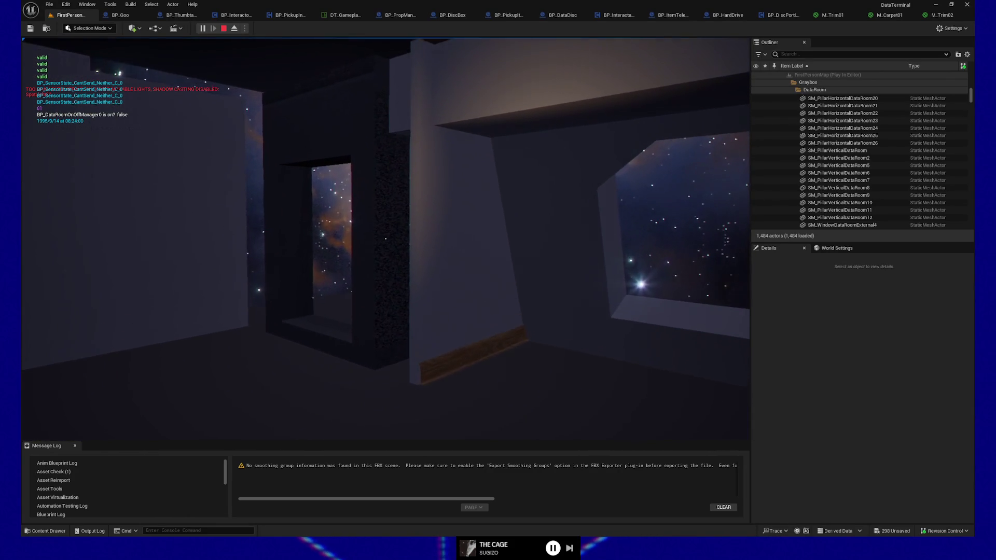
key("s")
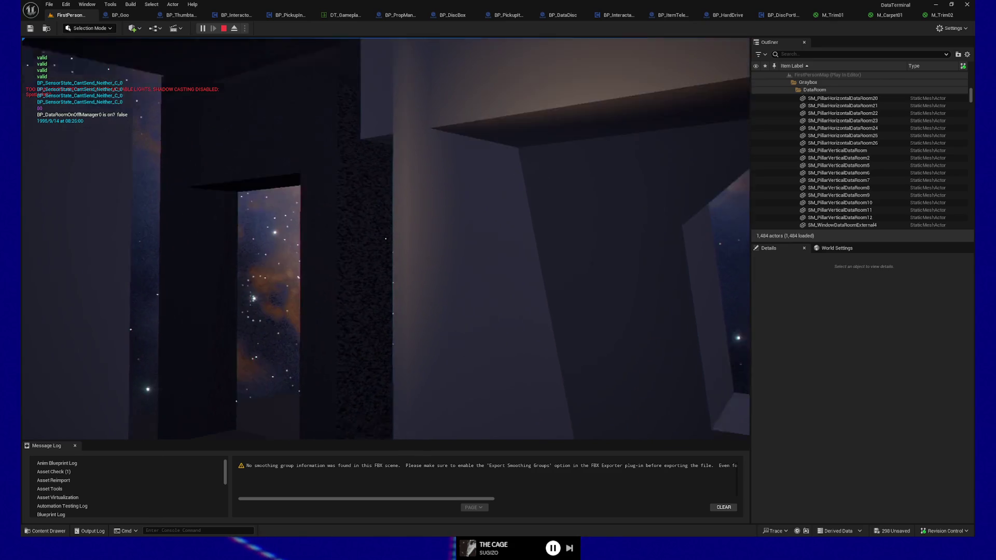
key("w")
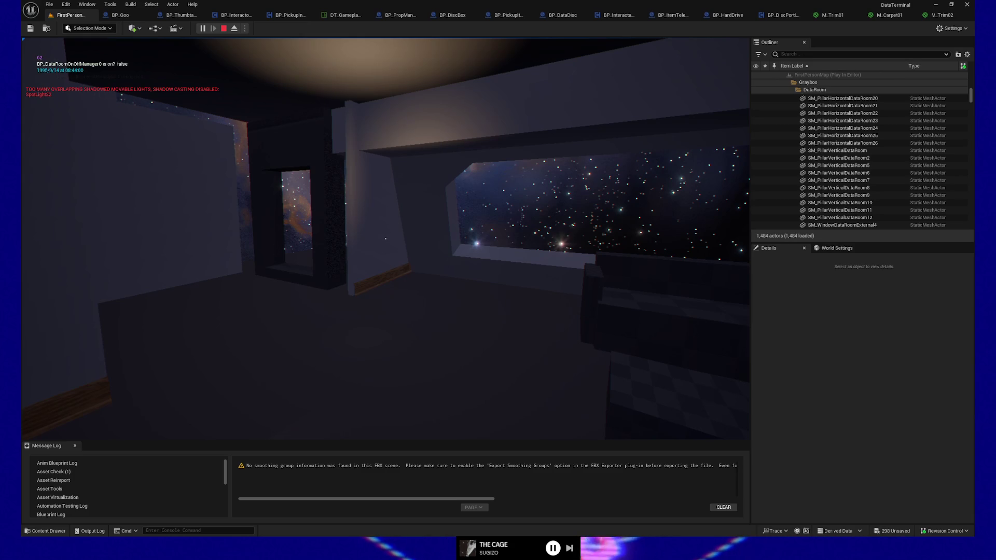
key("Escape")
Quit the paused playtest from the GAME PAUSED menu back to the editor
left_click(387, 353)
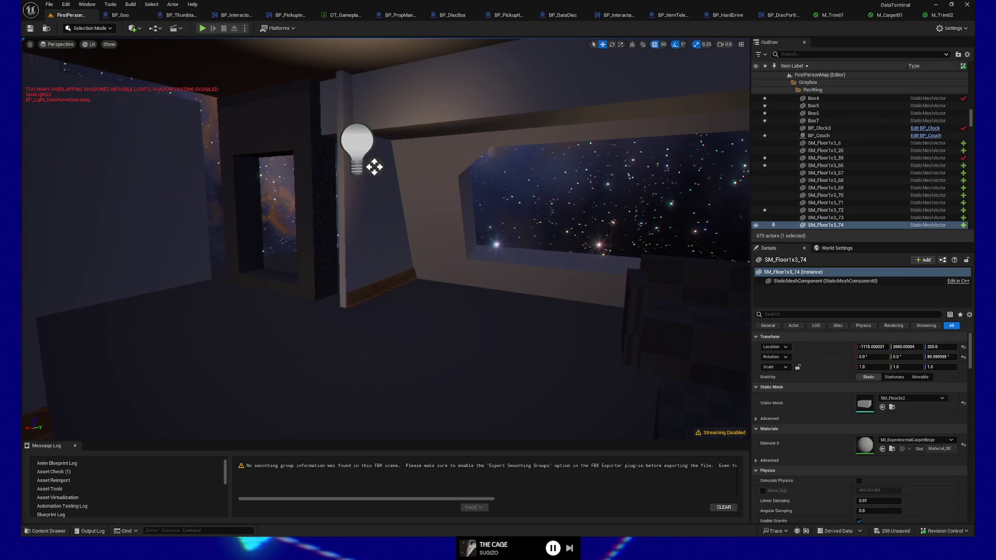